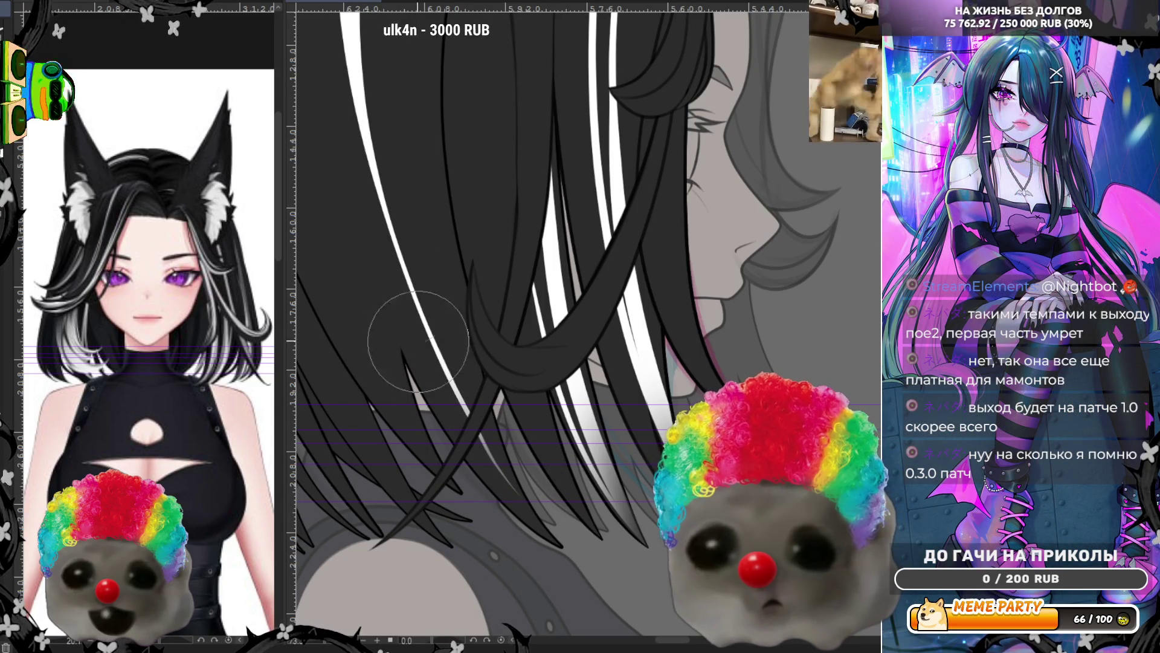
Zoom out to see the whole head, zoom back in, and flip the canvas horizontally so the profile faces left
scroll(408, 337, down, 5)
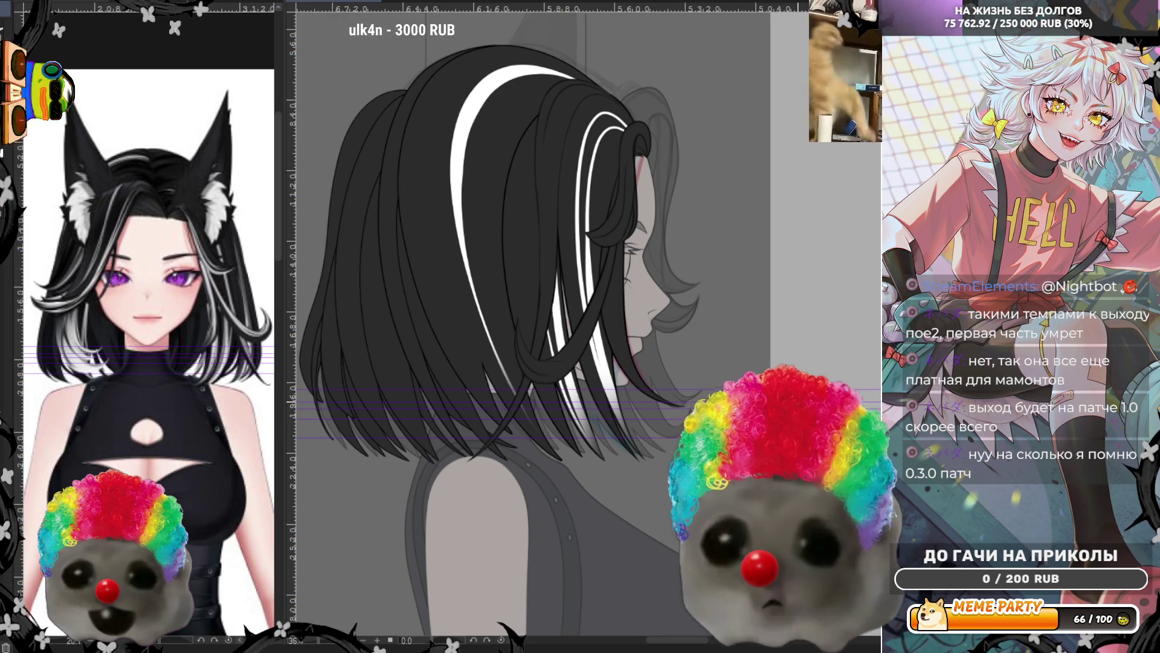
scroll(586, 311, up, 1)
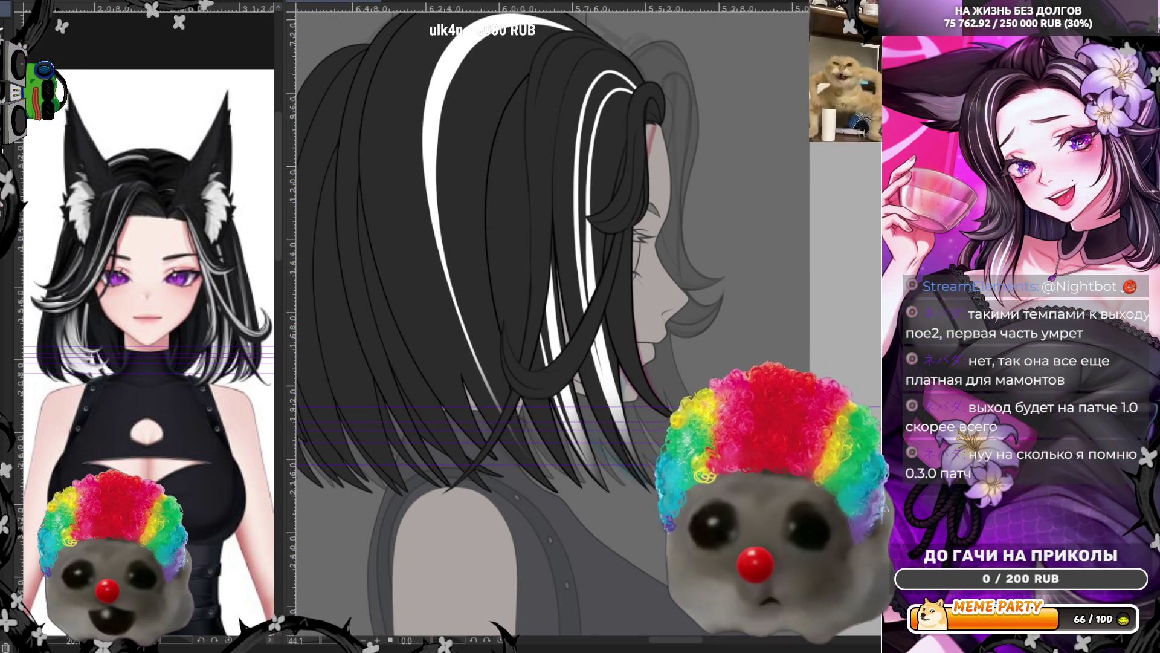
scroll(586, 311, up, 2)
key(h)
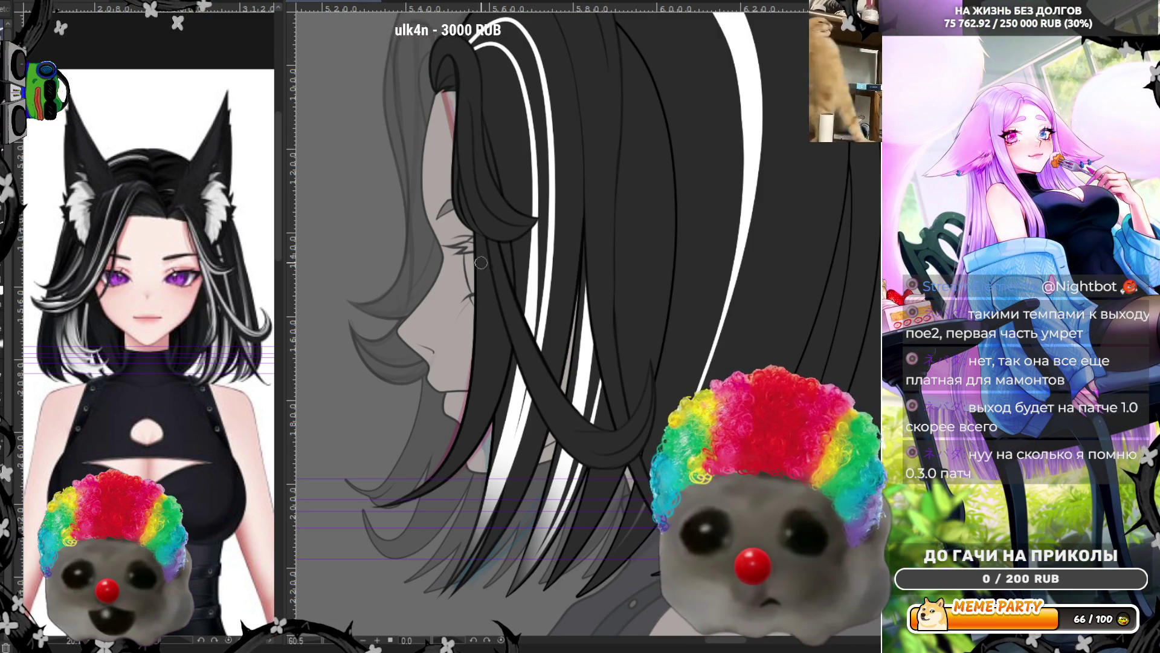
Draw a long thin white strand down the hair near the face, retrying until it curves back up
drag(488, 209, 590, 435)
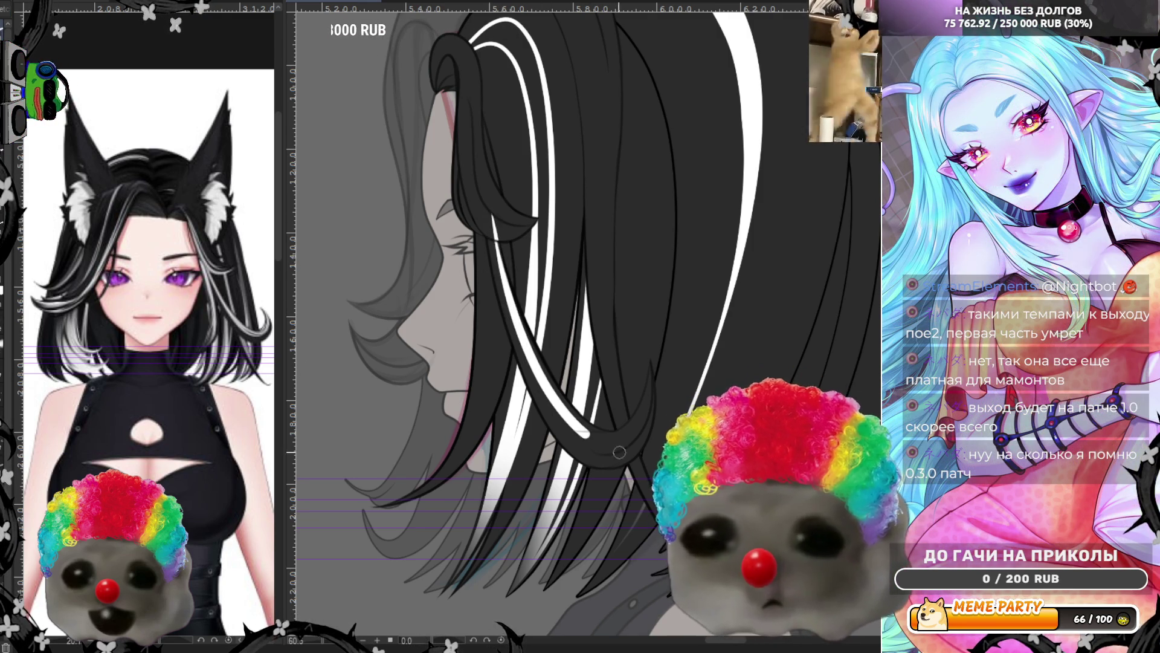
key(ctrl+z)
drag(508, 295, 652, 349)
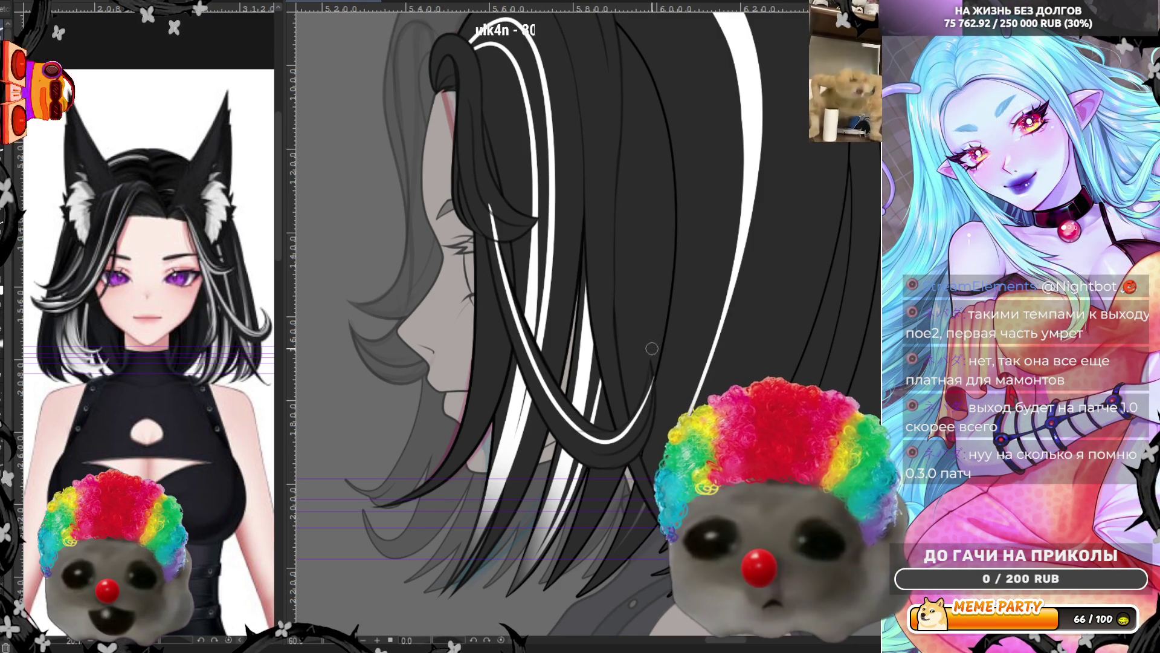
key(ctrl+z)
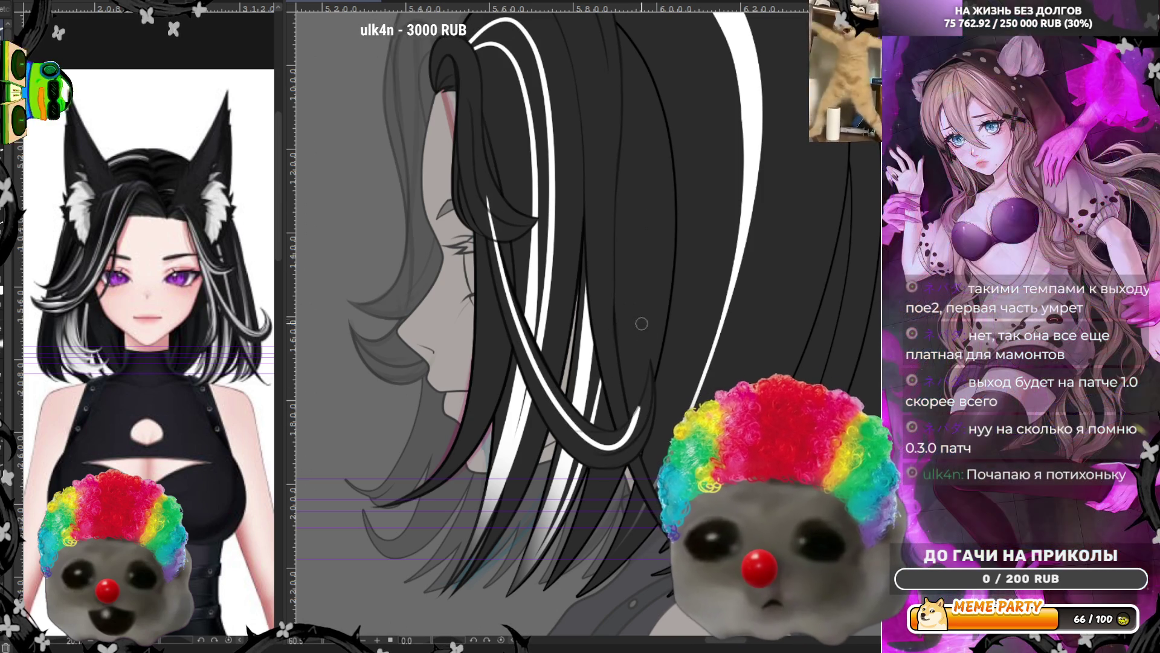
key(ctrl+z)
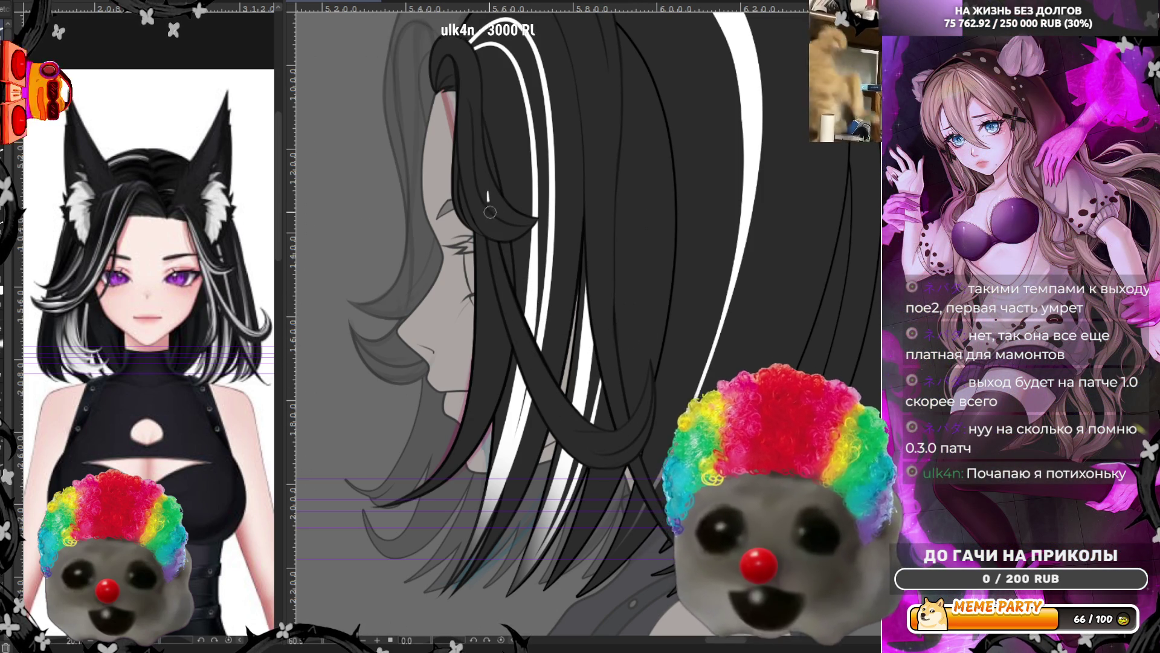
drag(490, 212, 565, 415)
key(ctrl+z)
mouse_move(486, 184)
mouse_down()
mouse_move(550, 413)
mouse_move(647, 405)
mouse_up()
key(ctrl+z)
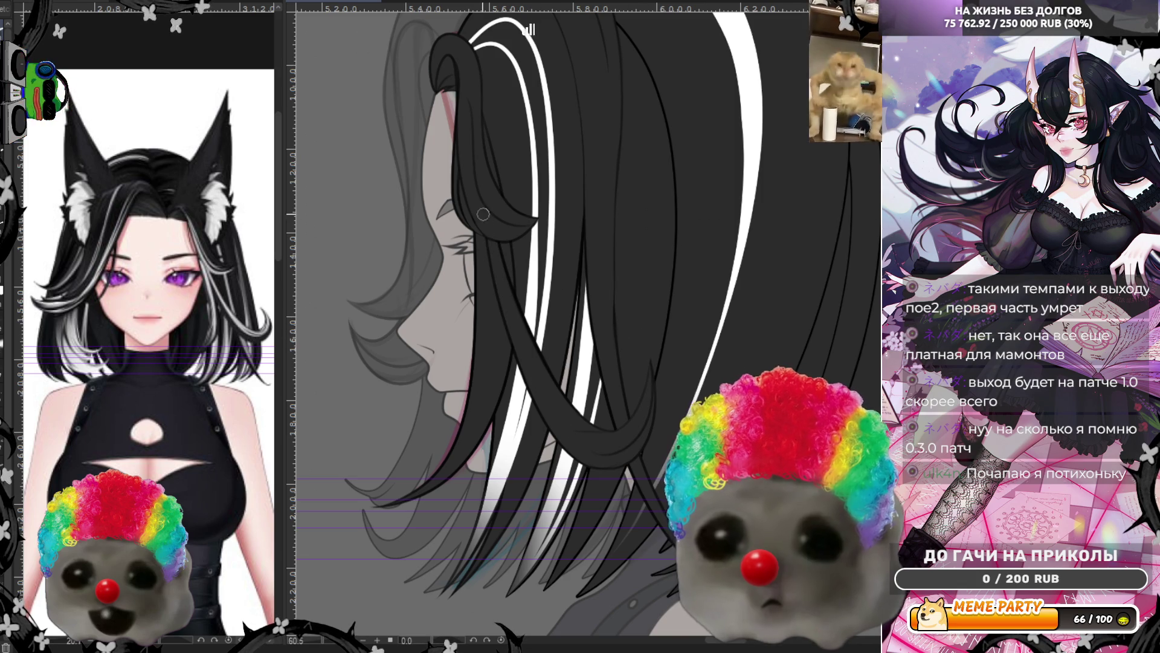
mouse_move(497, 280)
mouse_down()
mouse_move(593, 436)
mouse_move(644, 392)
mouse_up()
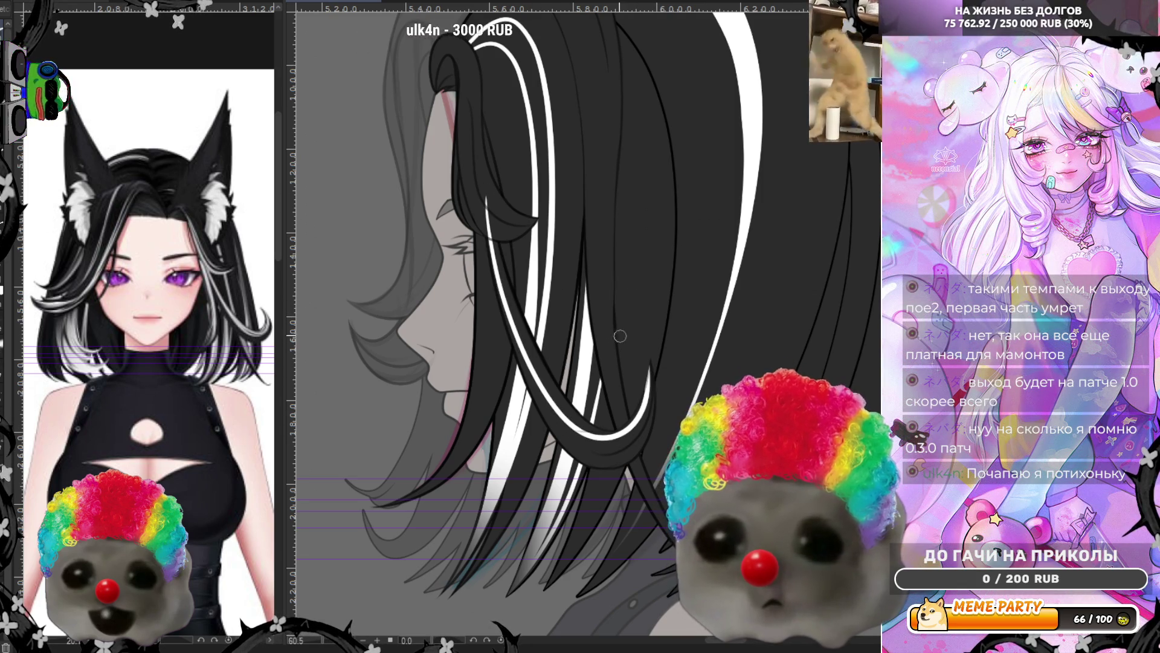
drag(486, 229, 620, 447)
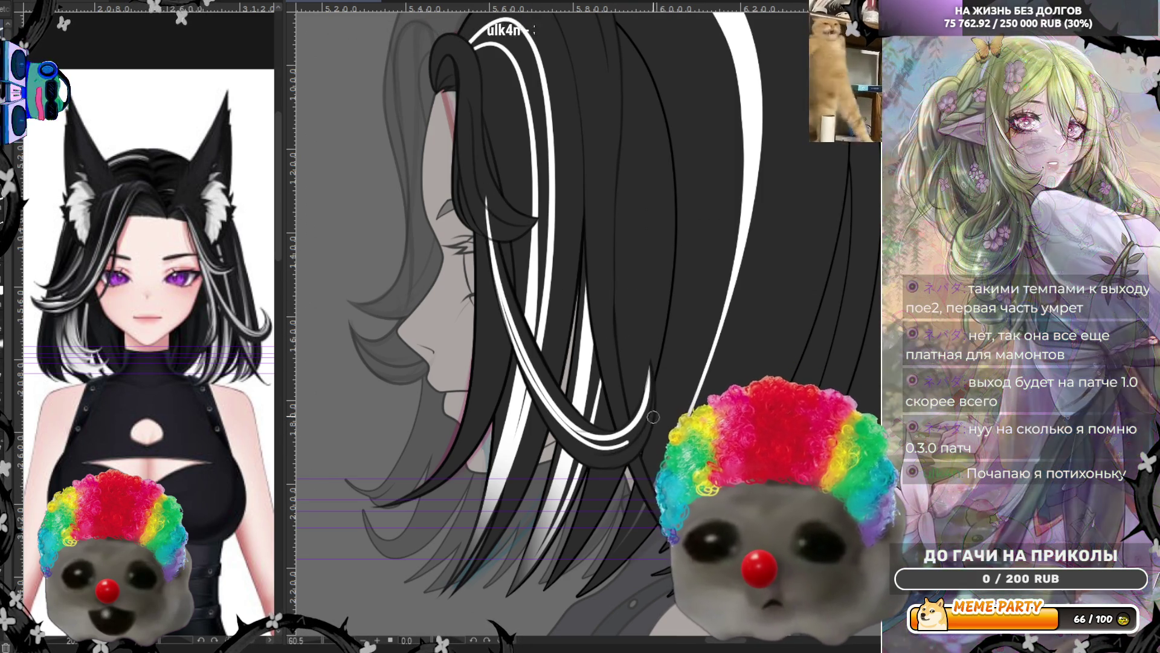
key(ctrl+z)
mouse_move(477, 238)
mouse_down()
mouse_move(589, 449)
mouse_move(650, 357)
mouse_up()
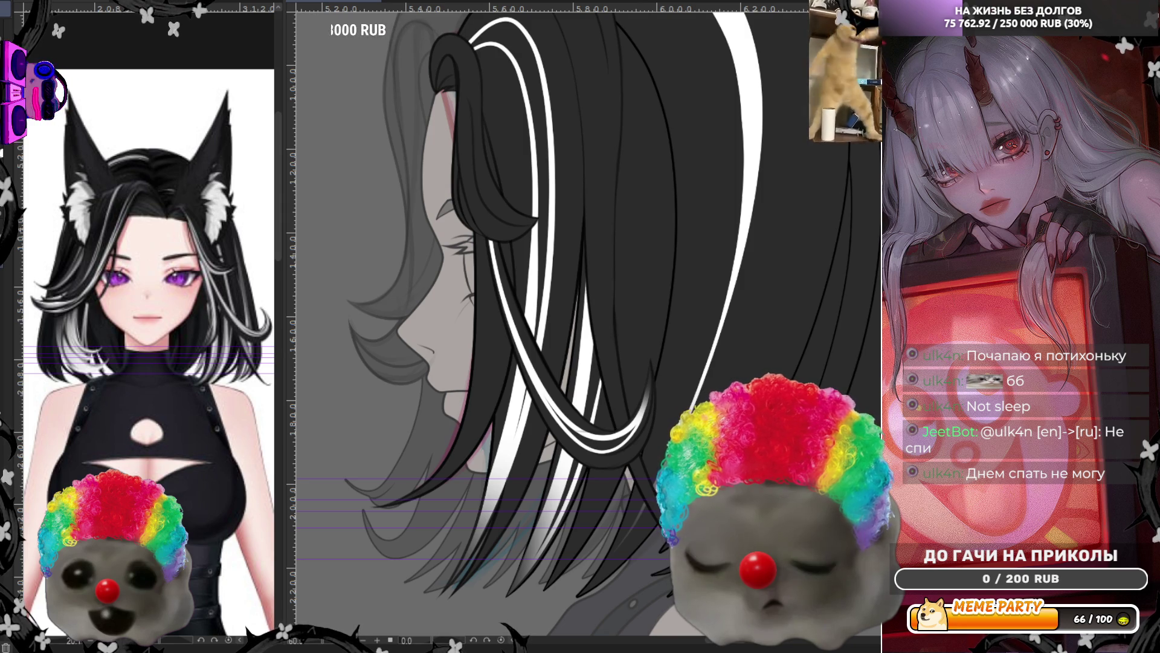
scroll(378, 312, down, 2)
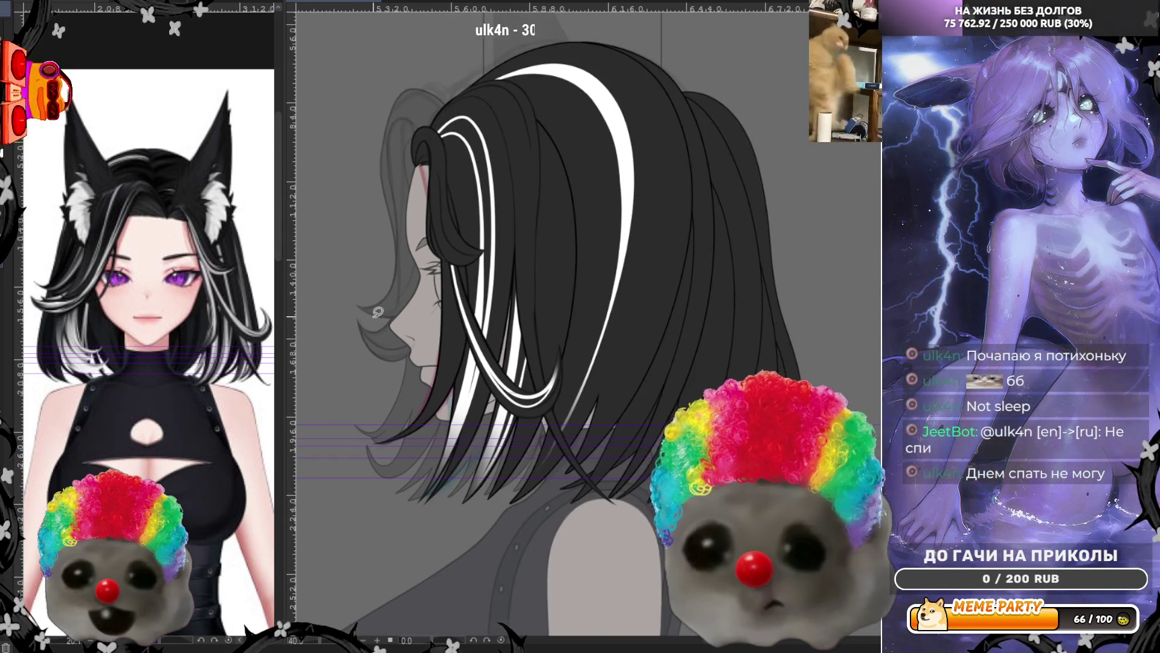
Lasso-fill the thin outlined strand beside the face with white, then zoom in on the hair
scroll(535, 276, up, 1)
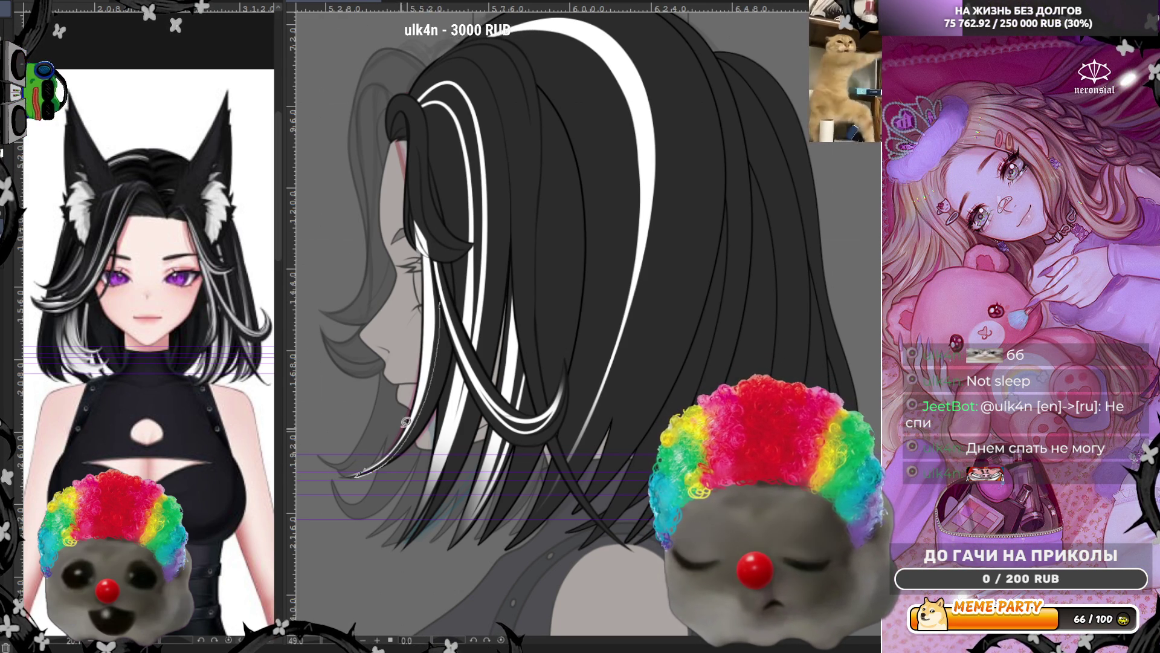
drag(433, 253, 433, 254)
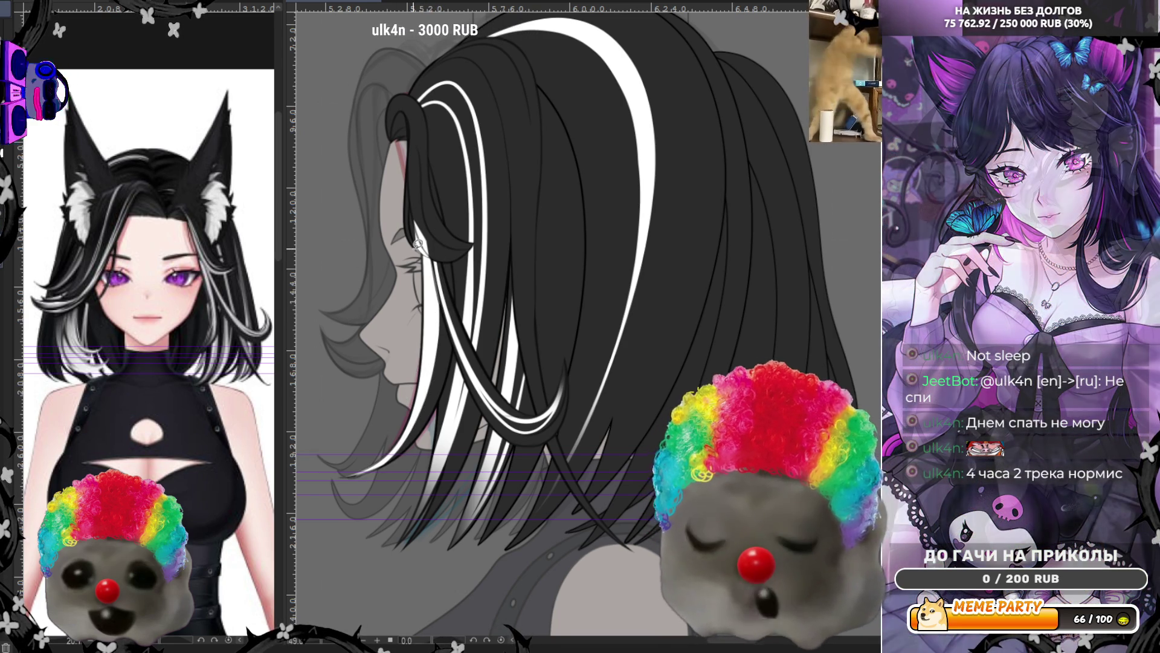
scroll(423, 242, up, 3)
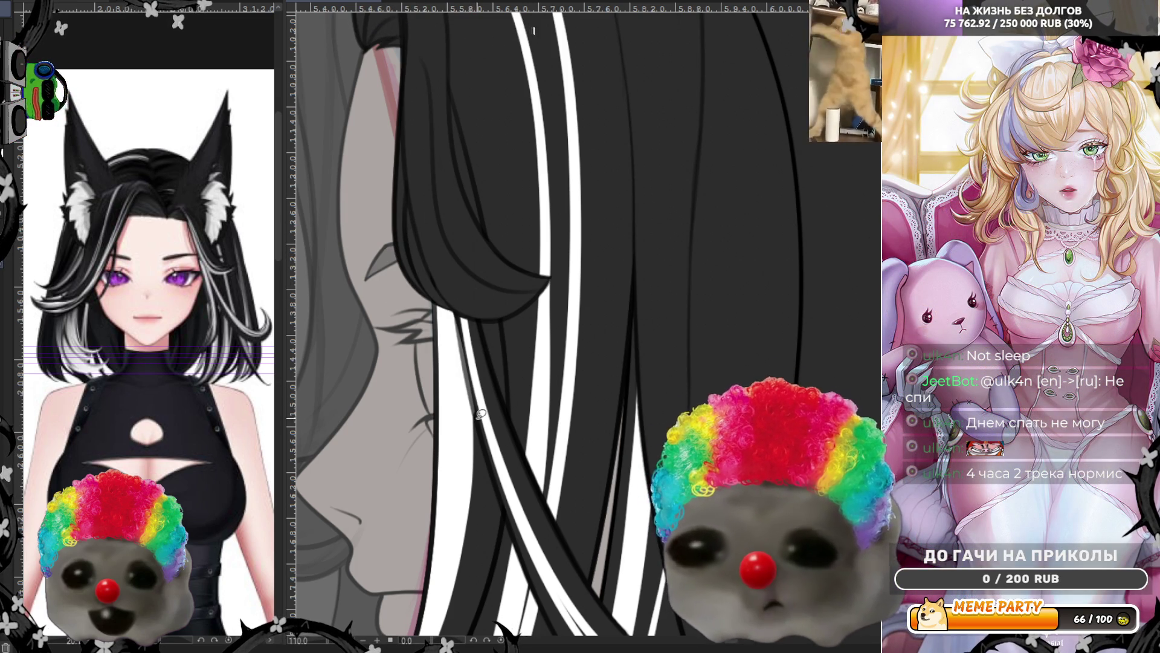
Paint white highlight strokes down the hair strand beside the face
drag(453, 307, 481, 407)
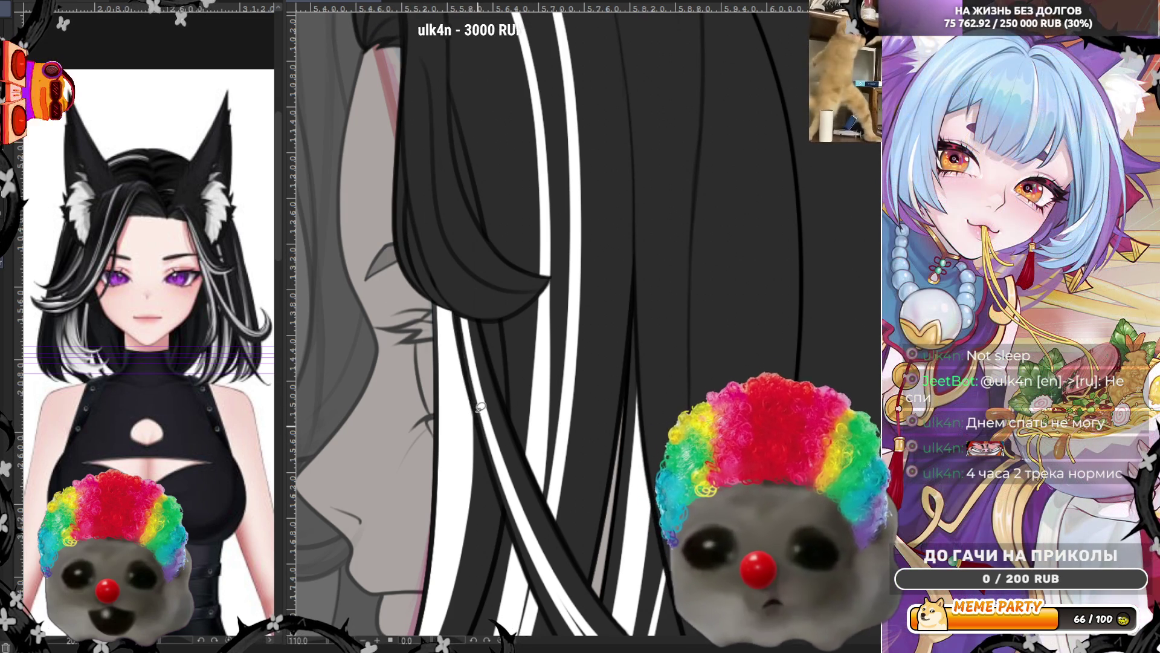
drag(455, 284, 483, 417)
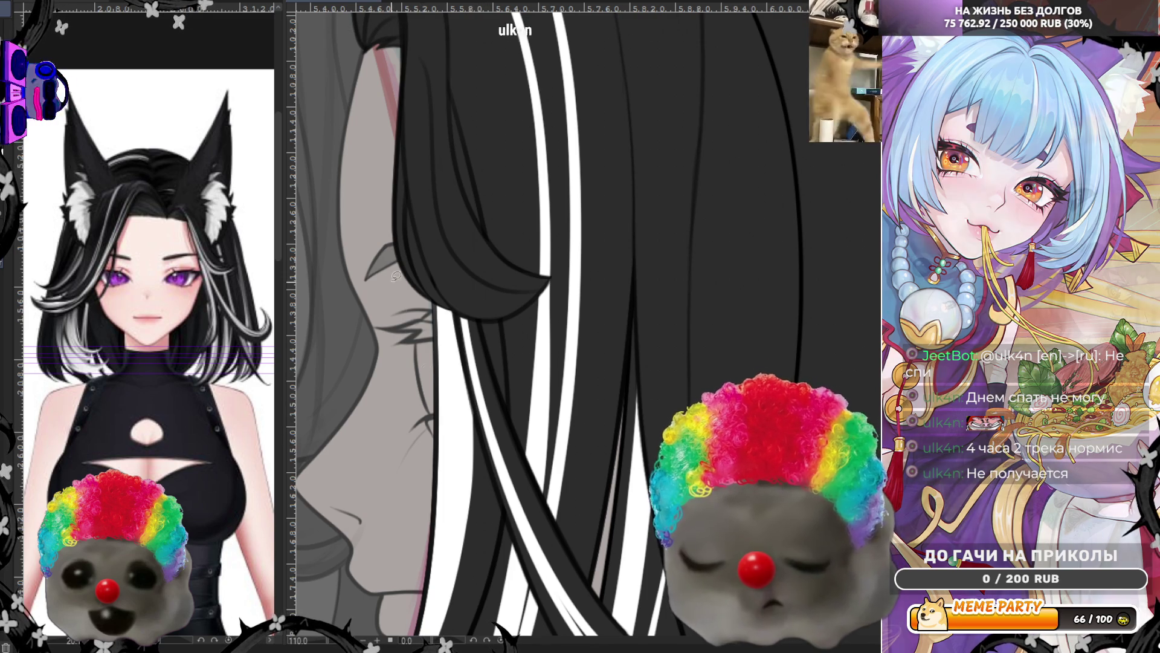
scroll(426, 368, down, 3)
scroll(380, 338, up, 2)
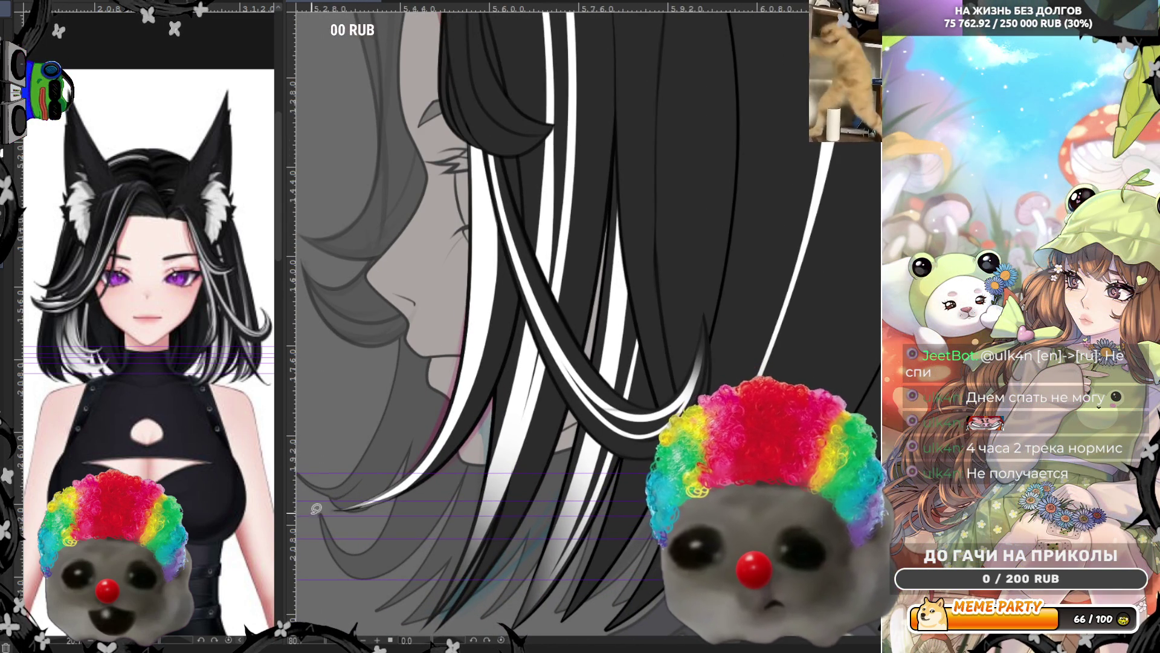
Replace the lower highlight with a thicker solid white strand curving toward the chin
key(ctrl+z)
drag(459, 420, 355, 503)
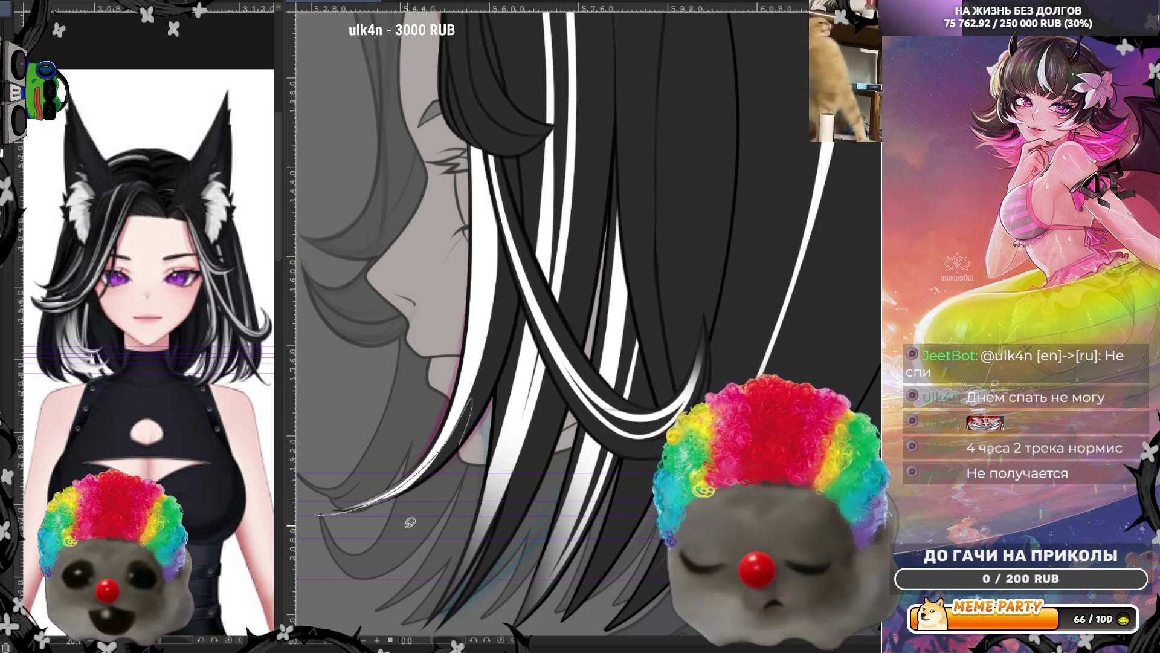
drag(465, 412, 342, 509)
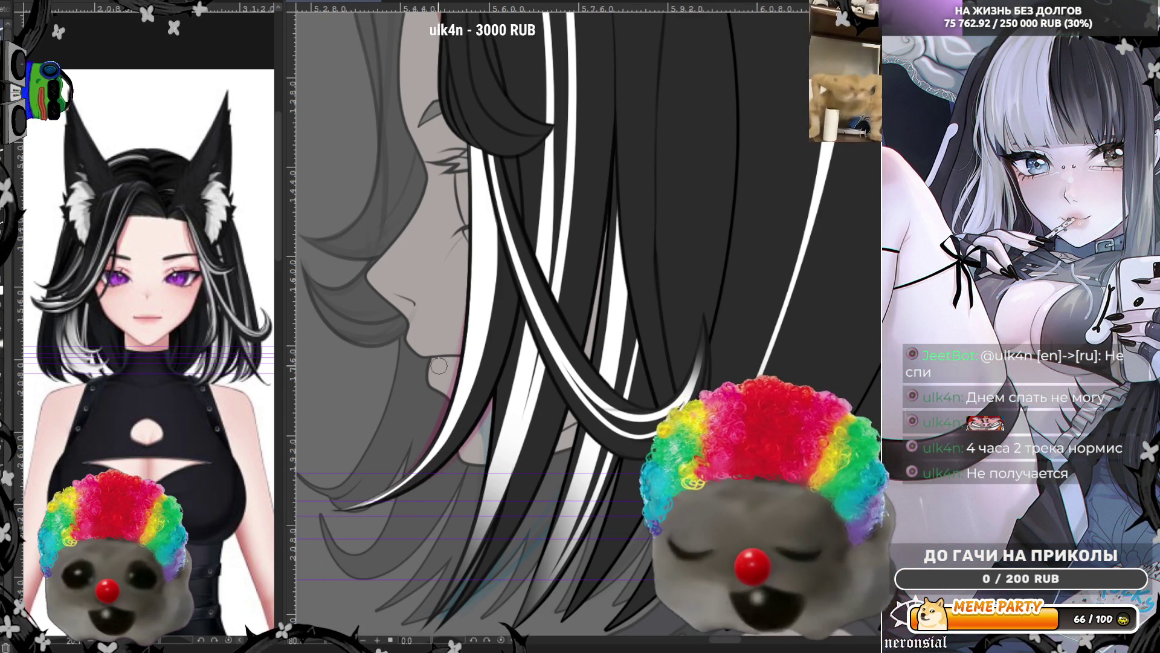
mouse_move(486, 188)
mouse_down()
mouse_move(448, 463)
mouse_move(395, 484)
mouse_up()
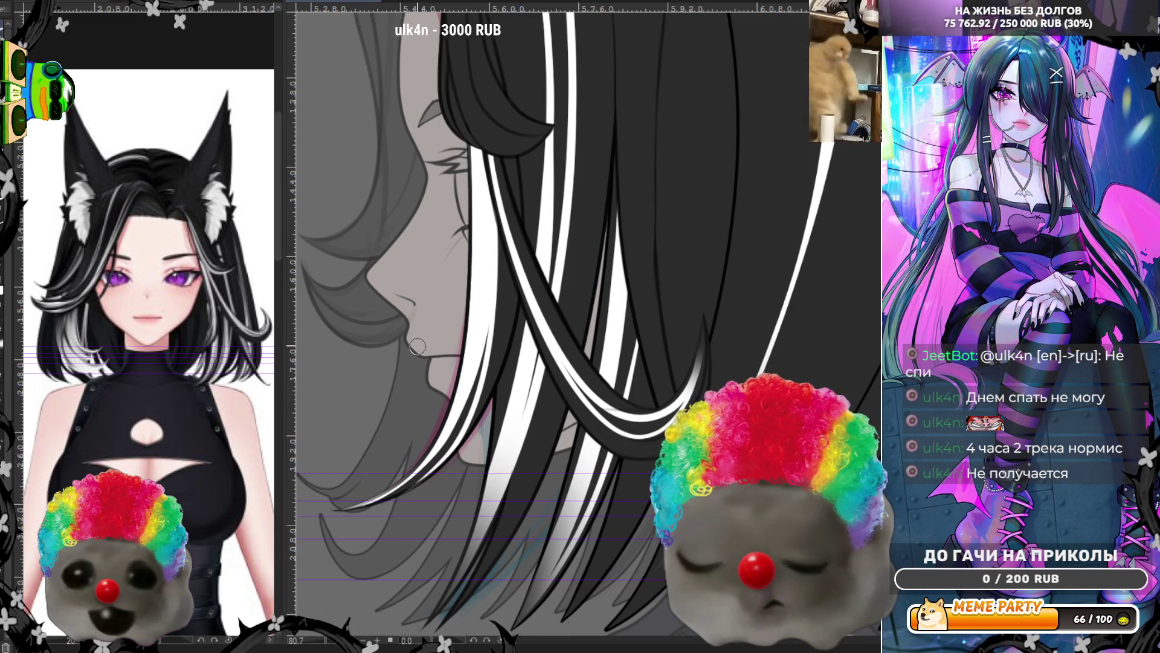
scroll(417, 346, down, 4)
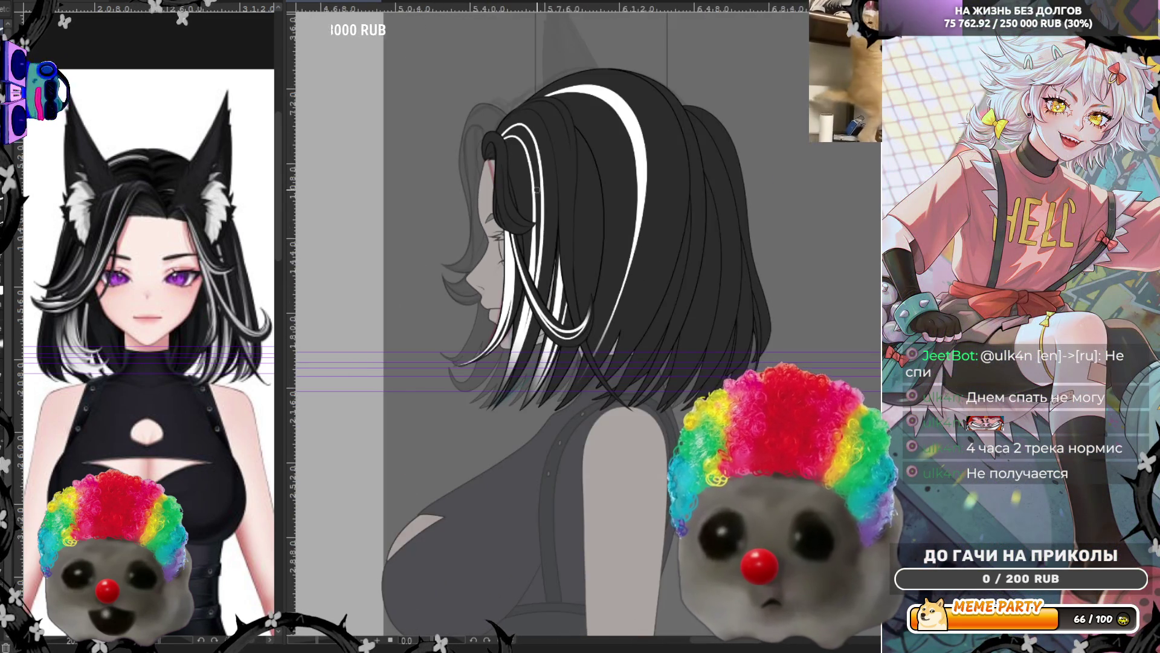
Zoom in on the crown and, after two trial arcs, draw a new white highlight loop at the hair's front
scroll(536, 190, up, 2)
scroll(538, 157, up, 1)
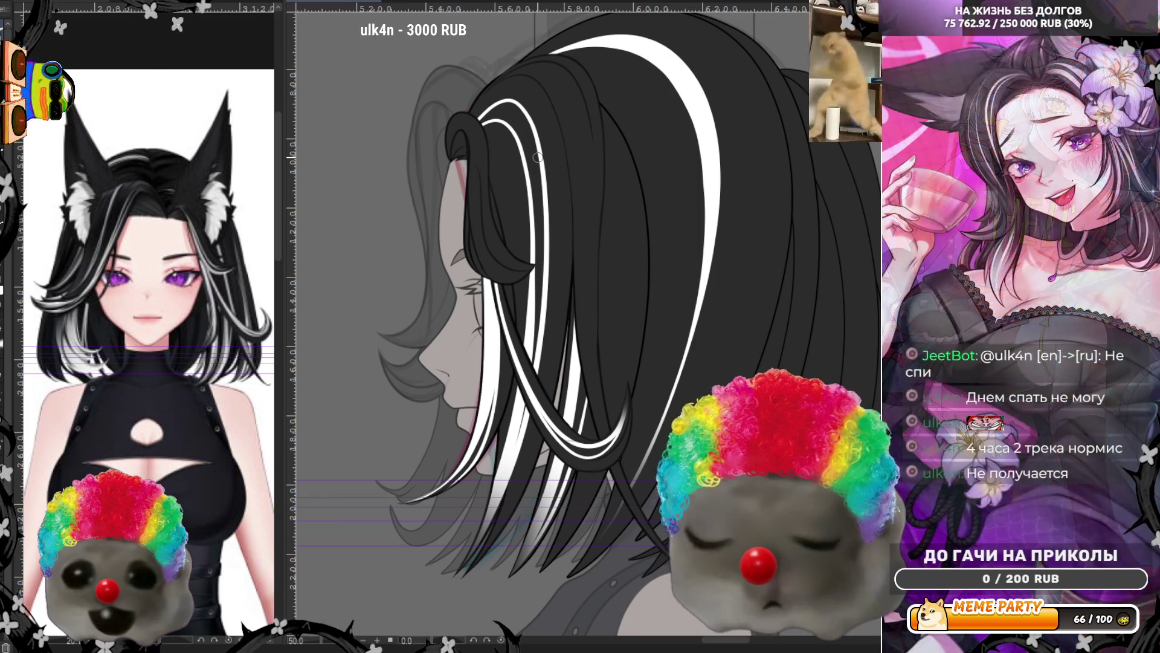
scroll(517, 331, up, 1)
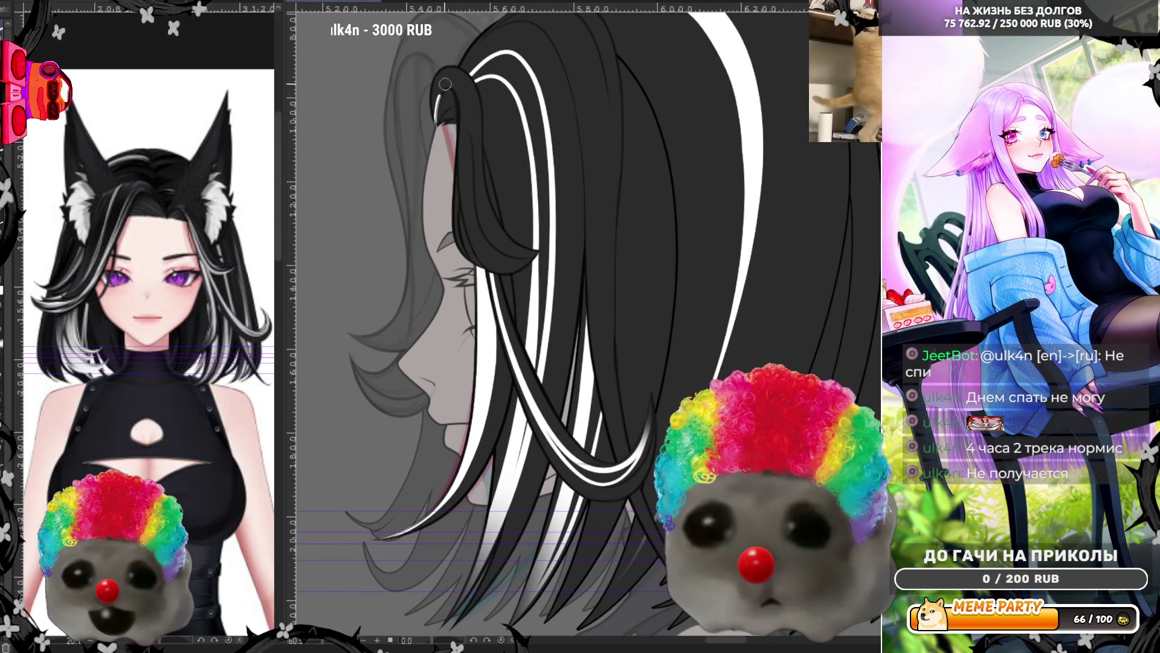
drag(445, 84, 462, 97)
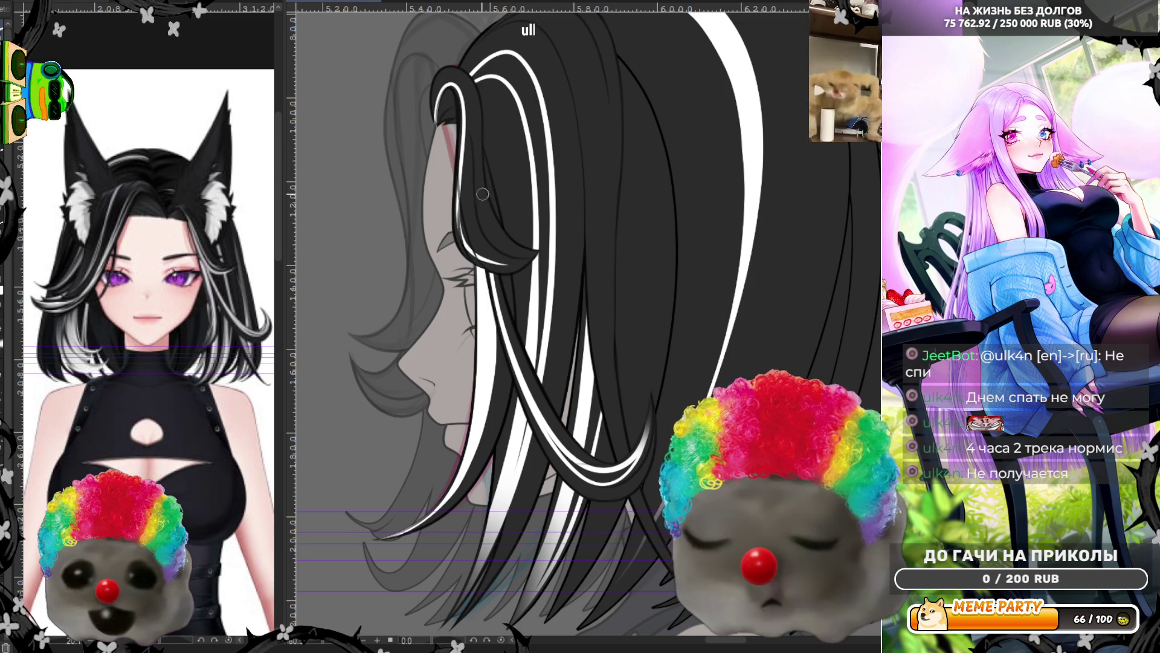
key(ctrl+z)
drag(462, 121, 459, 85)
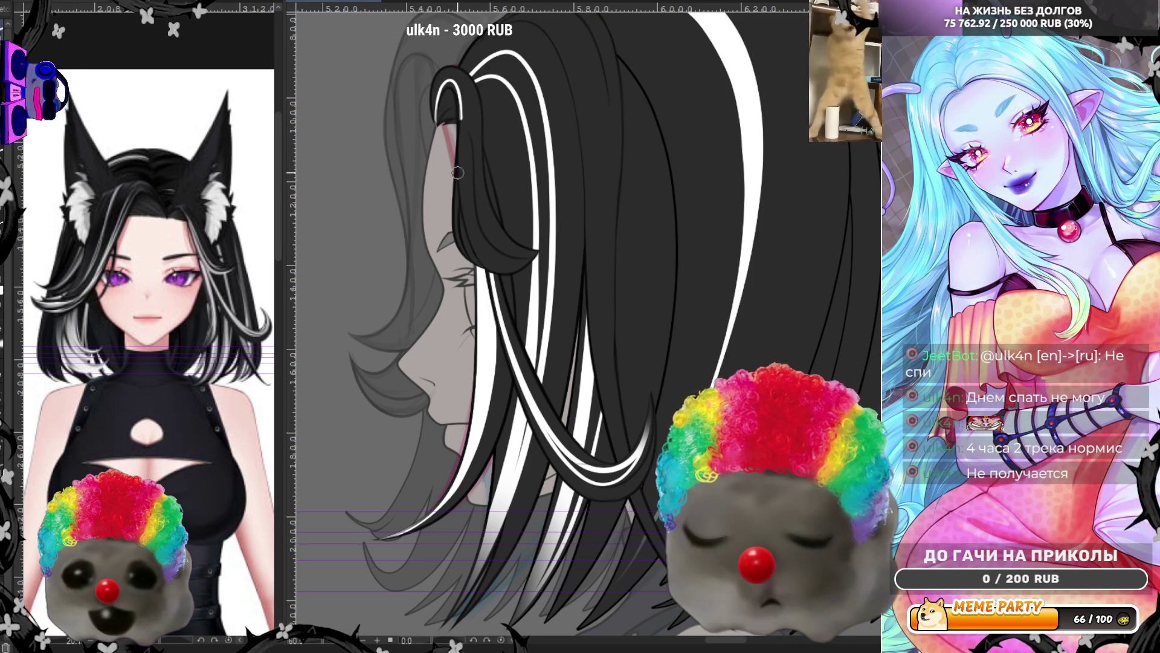
key(ctrl+z)
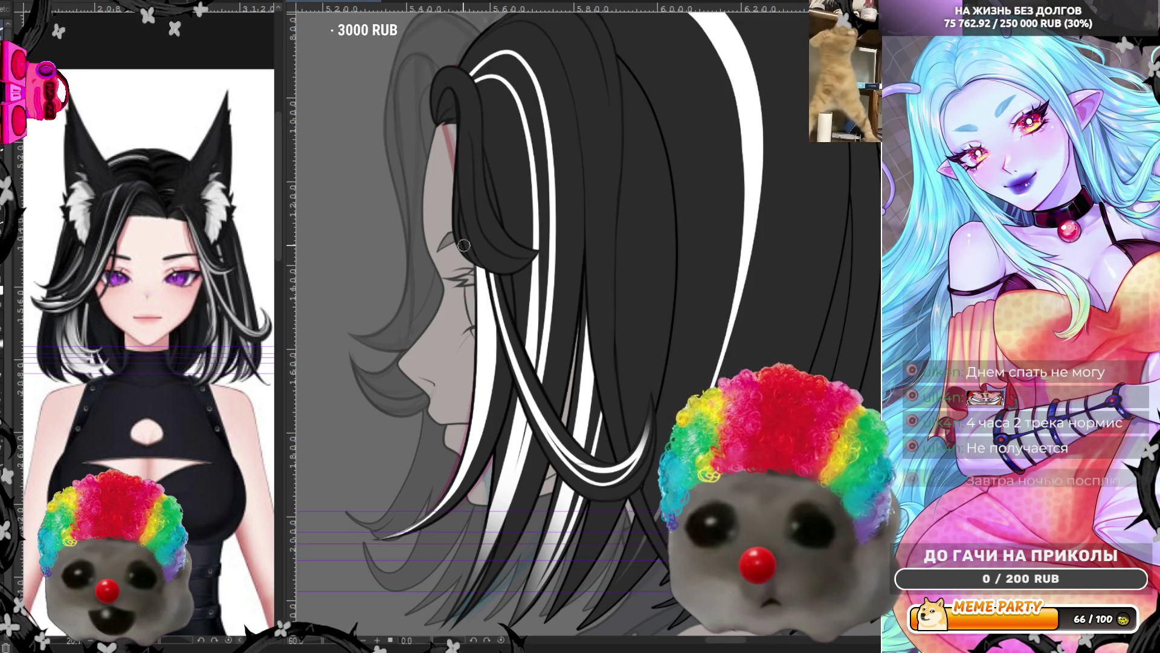
mouse_move(466, 139)
mouse_down()
mouse_move(456, 87)
mouse_move(434, 145)
mouse_up()
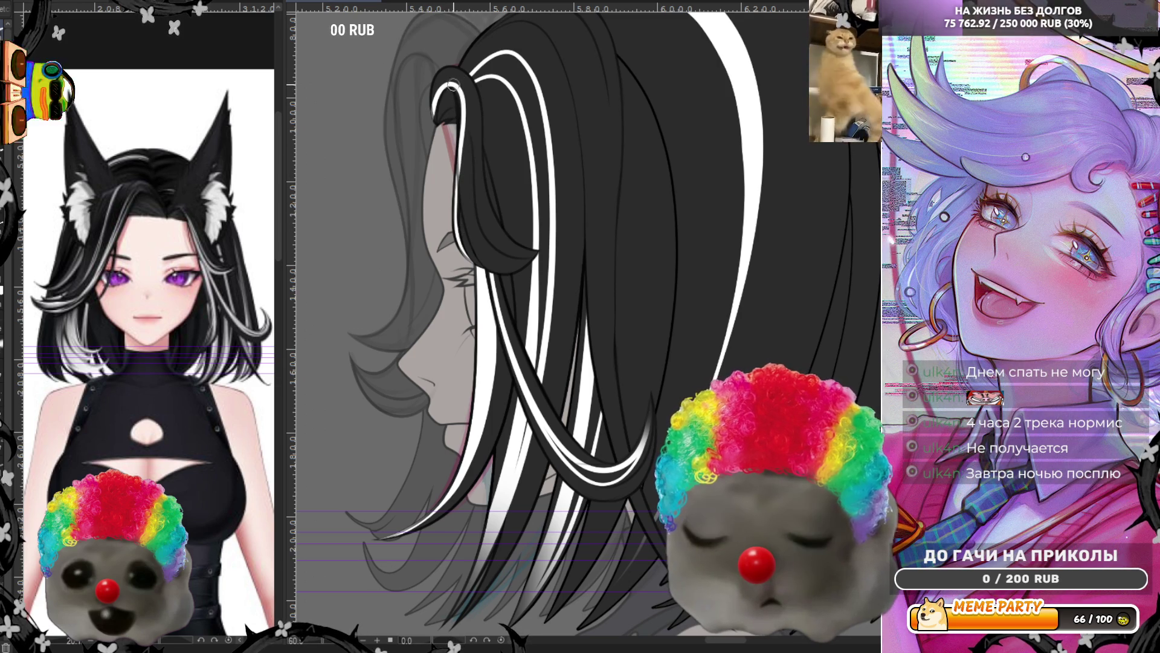
Paint black along the edges of the long white strand from forehead downward to slim it
drag(483, 215, 461, 127)
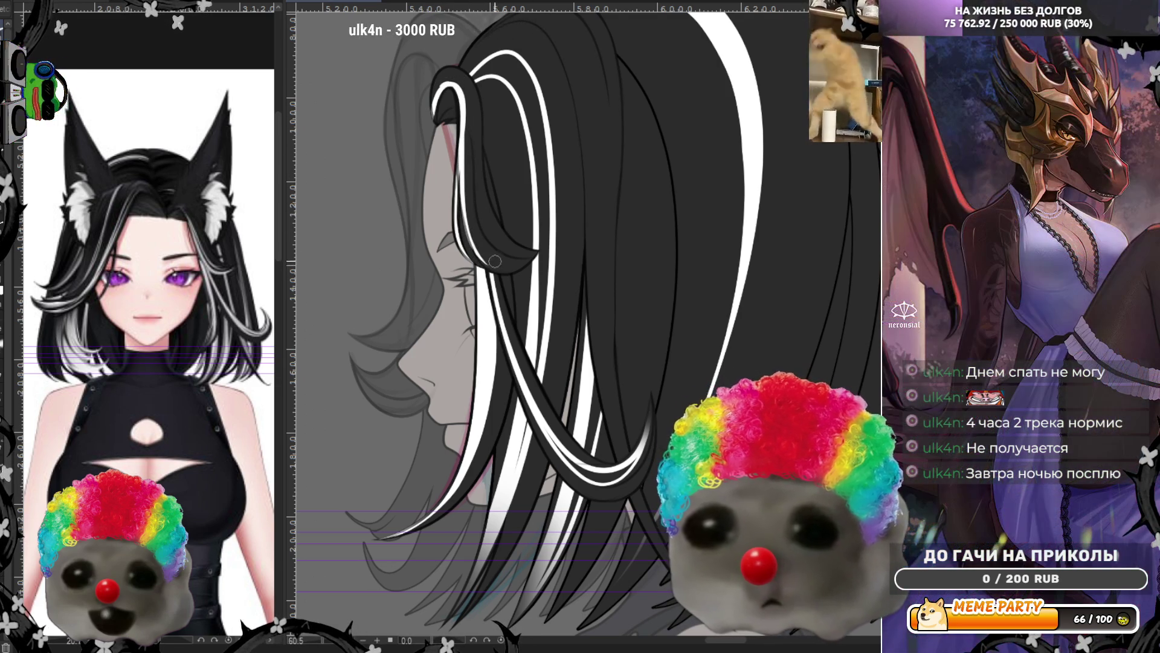
drag(497, 267, 451, 95)
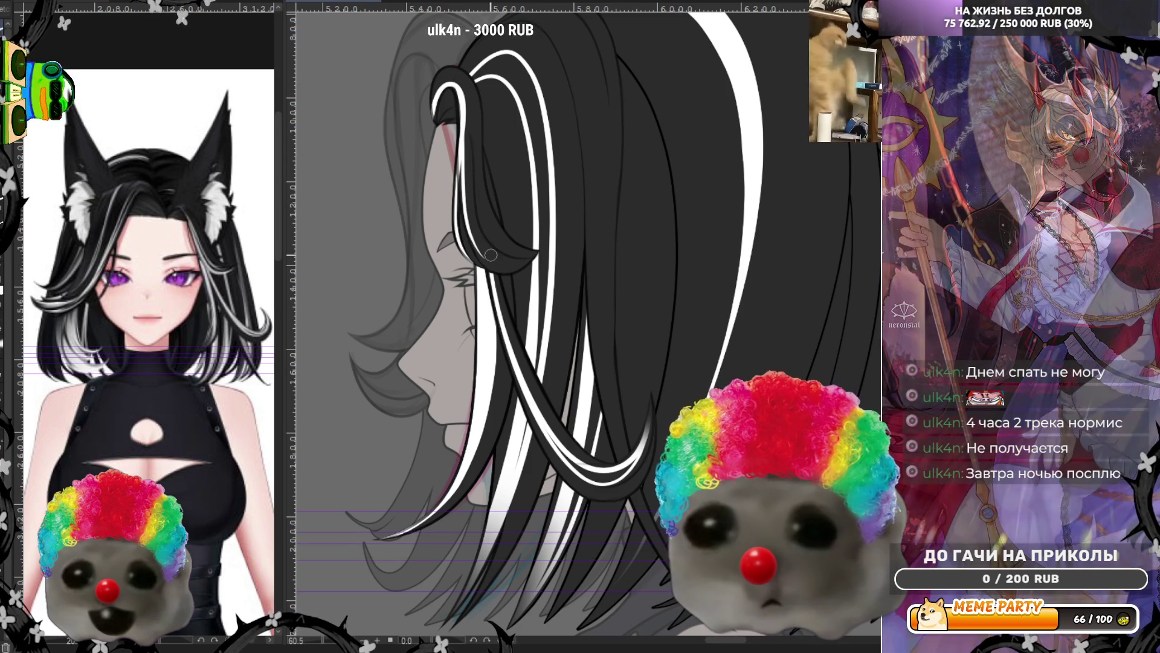
drag(483, 257, 457, 107)
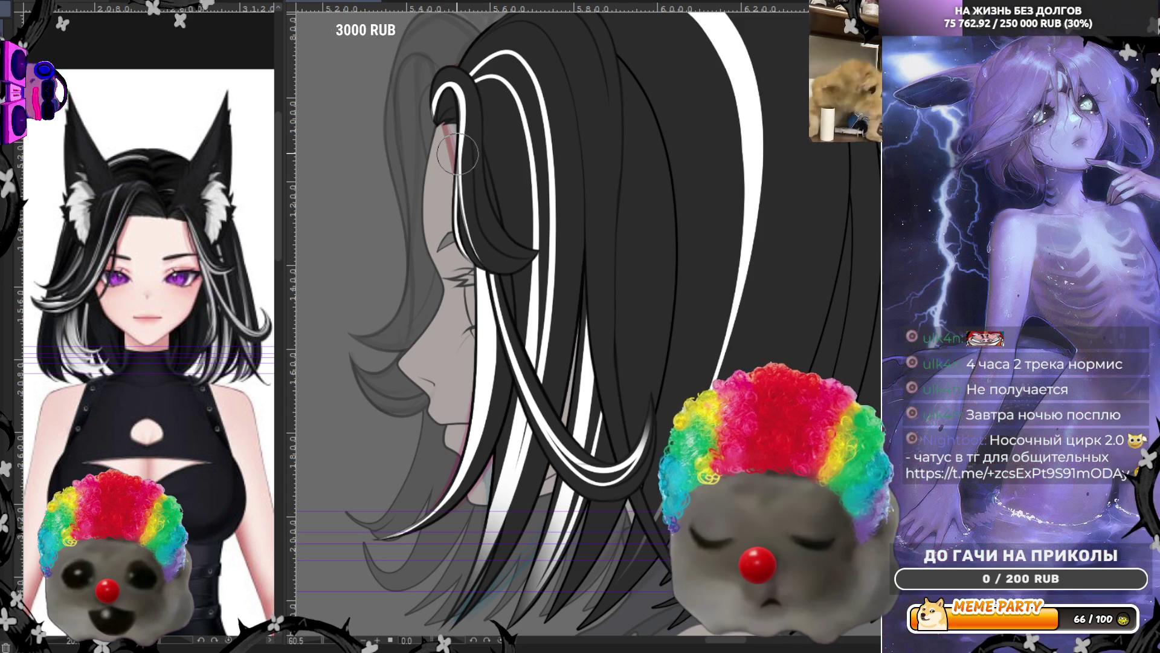
scroll(457, 153, down, 2)
scroll(510, 141, down, 2)
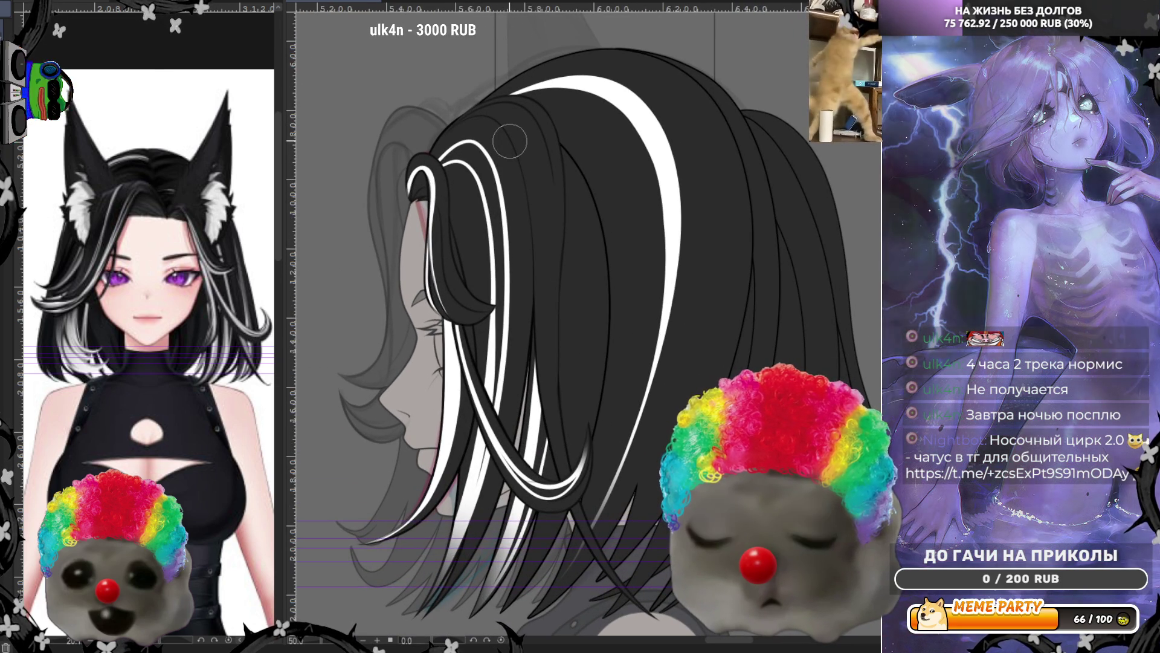
scroll(509, 141, up, 2)
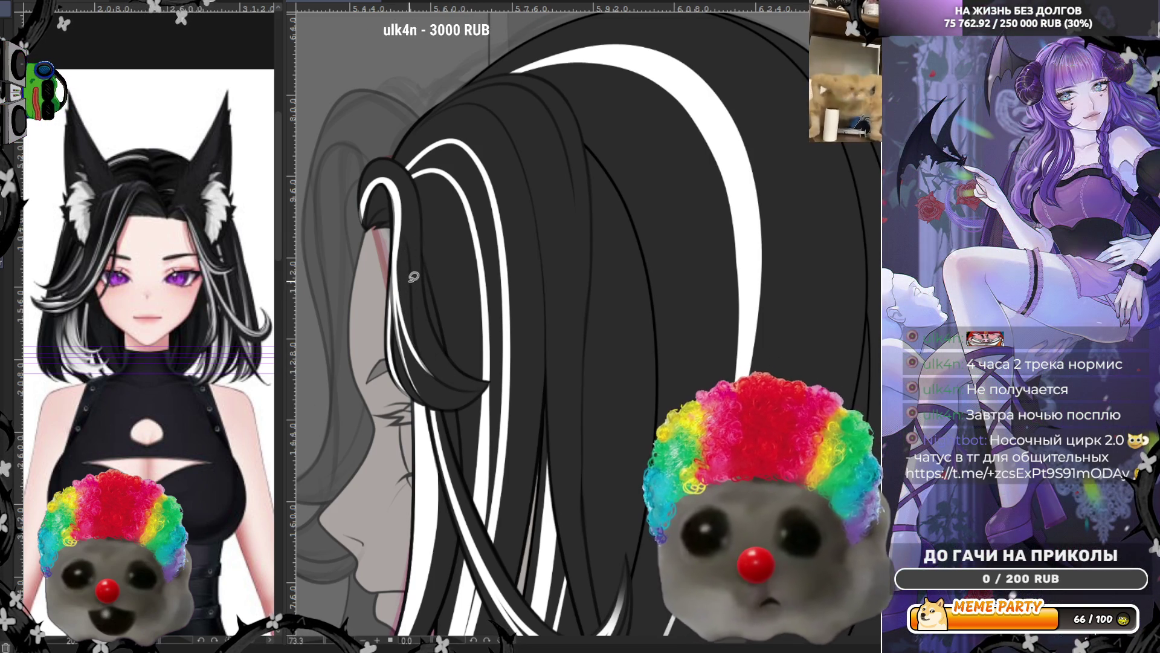
scroll(531, 202, down, 2)
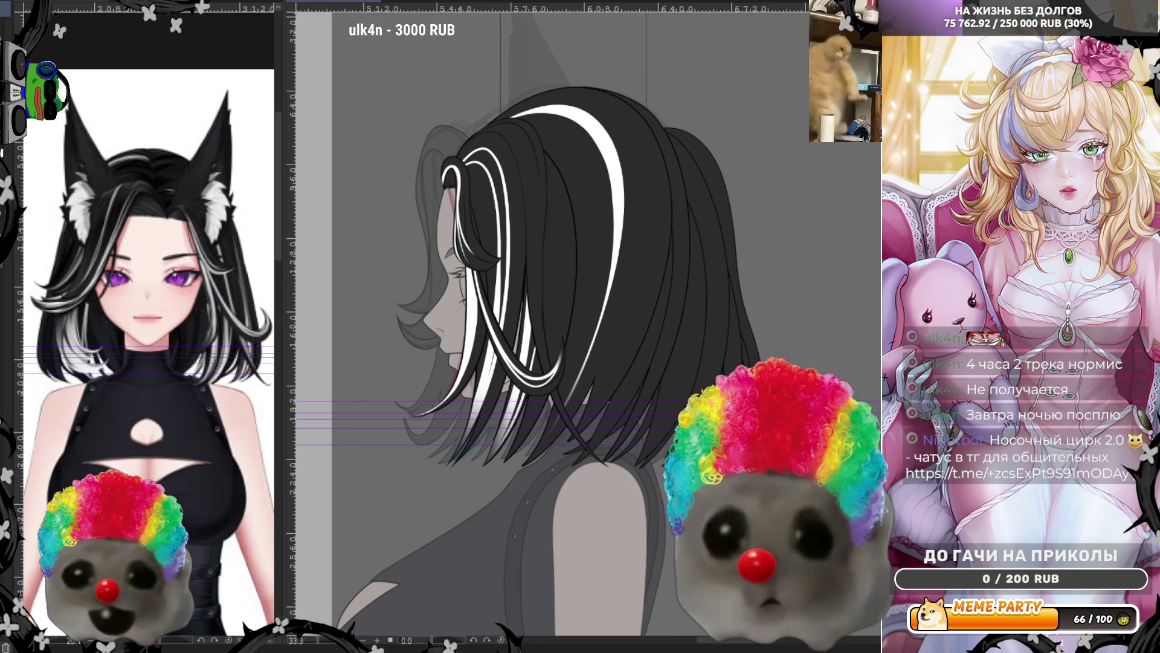
Mirror the canvas view horizontally and zoom in on the top of the head for the cat ear
key(h)
scroll(569, 294, up, 2)
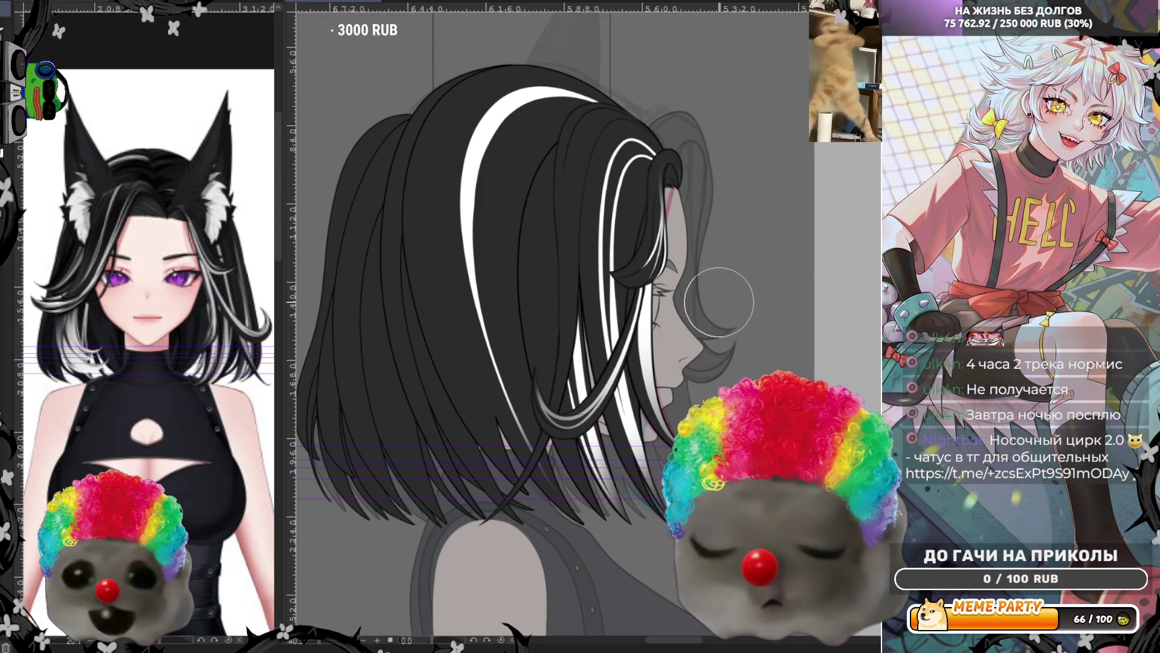
scroll(719, 302, down, 4)
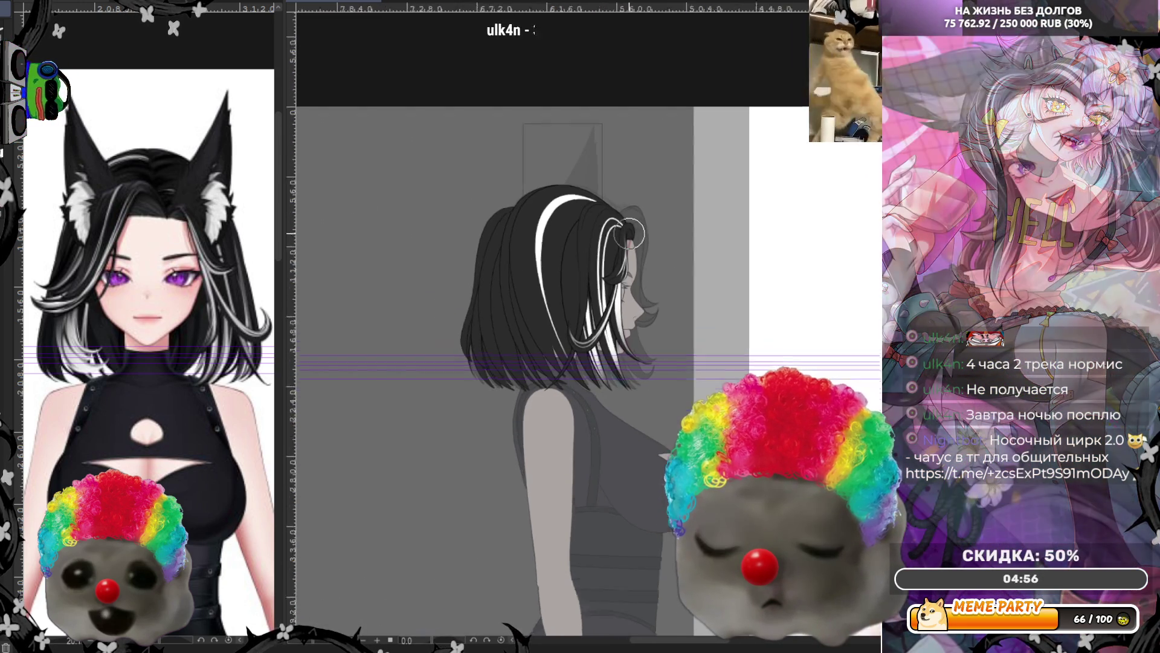
scroll(623, 224, up, 4)
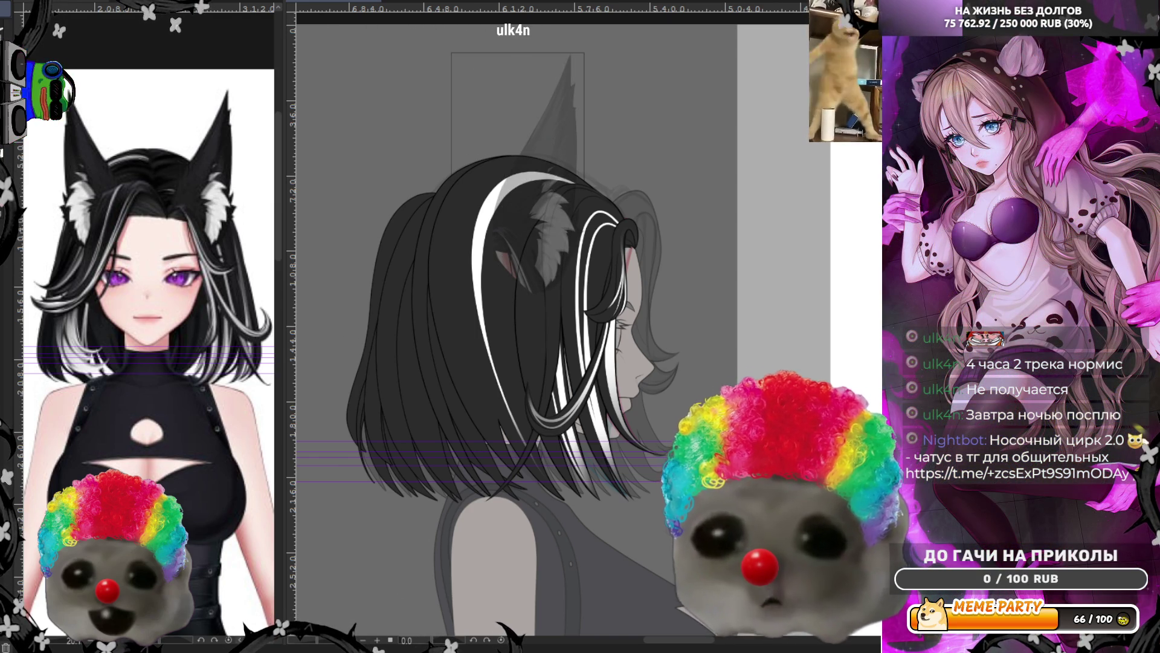
Unflip the view so the girl faces left again, then zoom in on the cat ear
key(h)
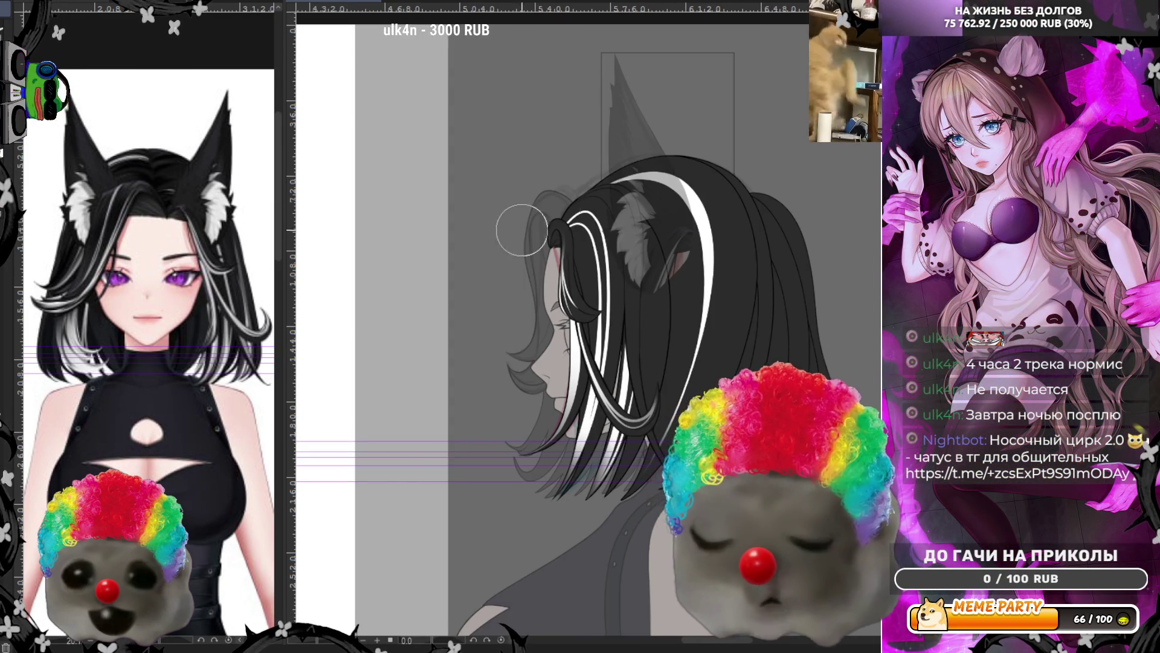
scroll(603, 180, up, 2)
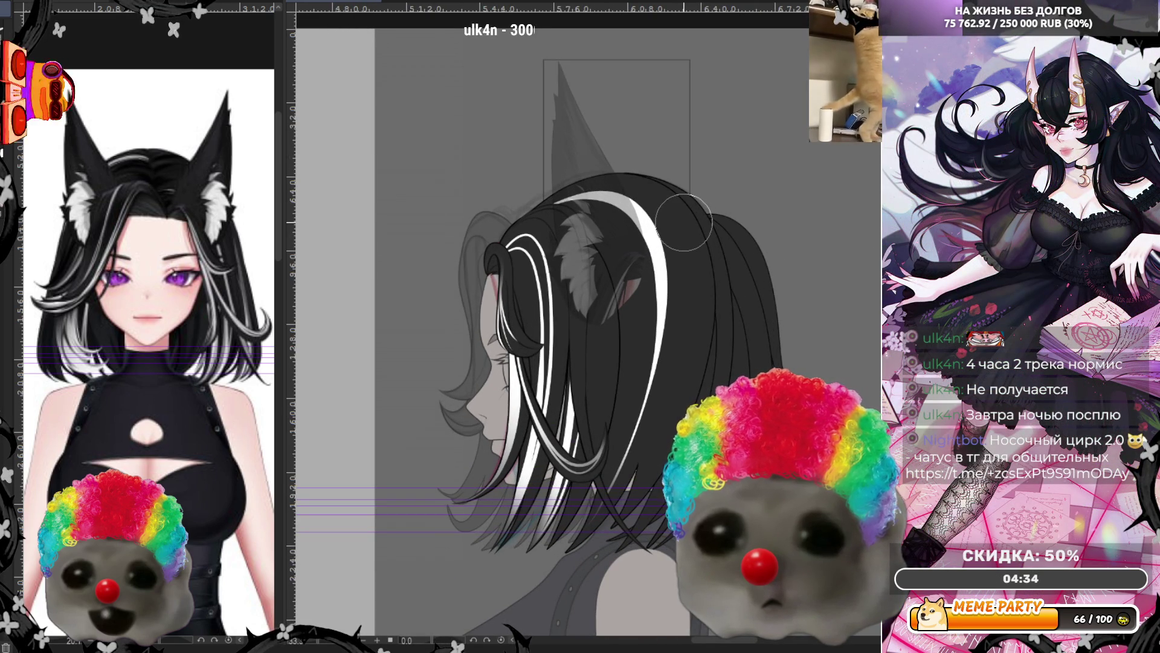
scroll(676, 208, up, 1)
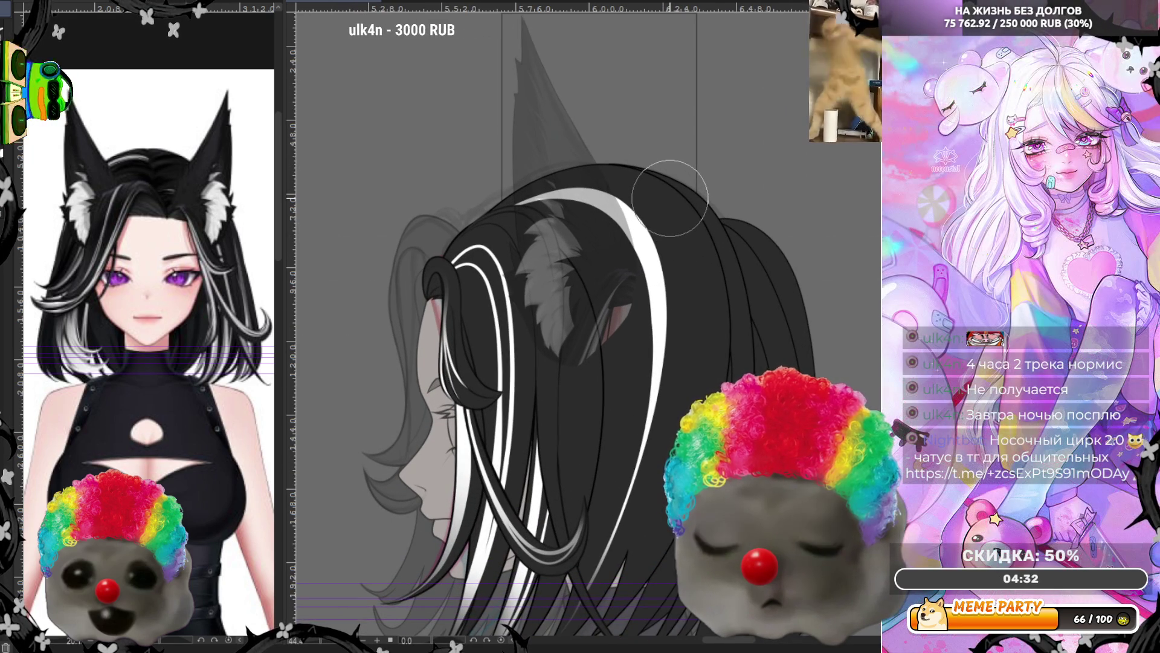
scroll(653, 181, down, 1)
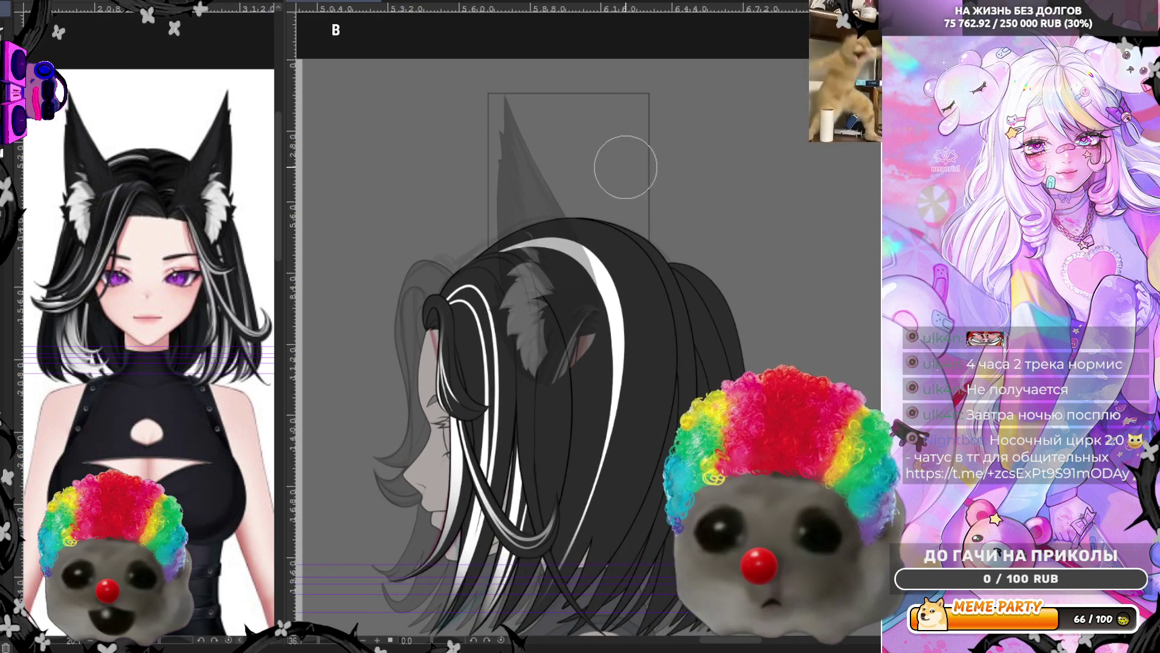
scroll(625, 167, up, 1)
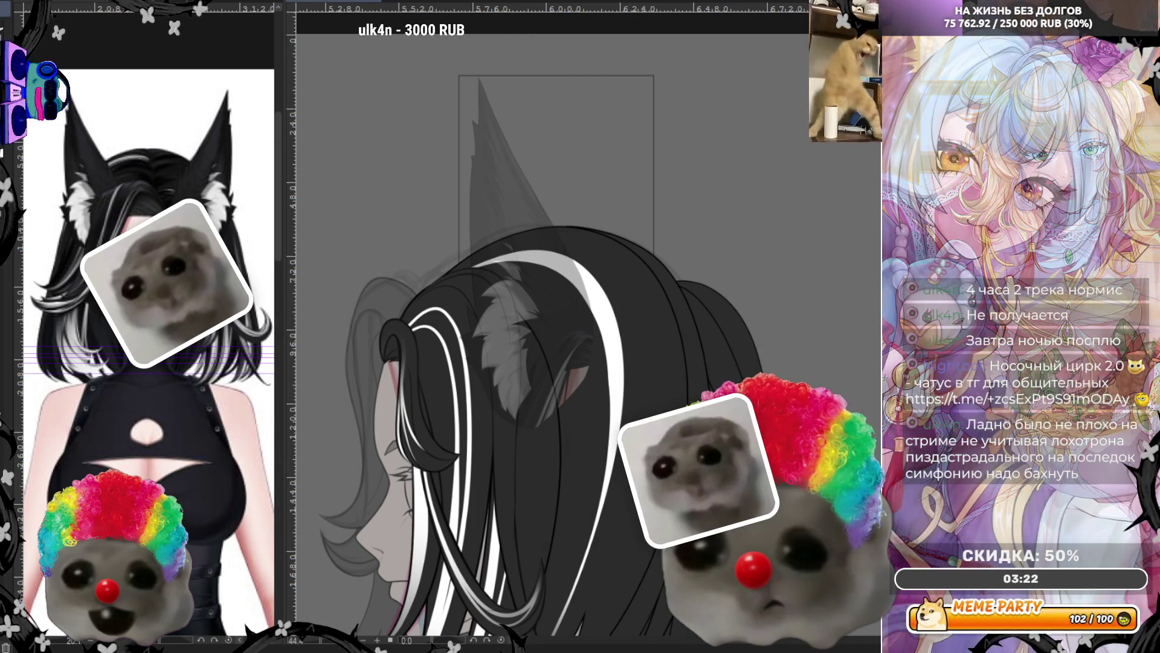
scroll(622, 423, up, 1)
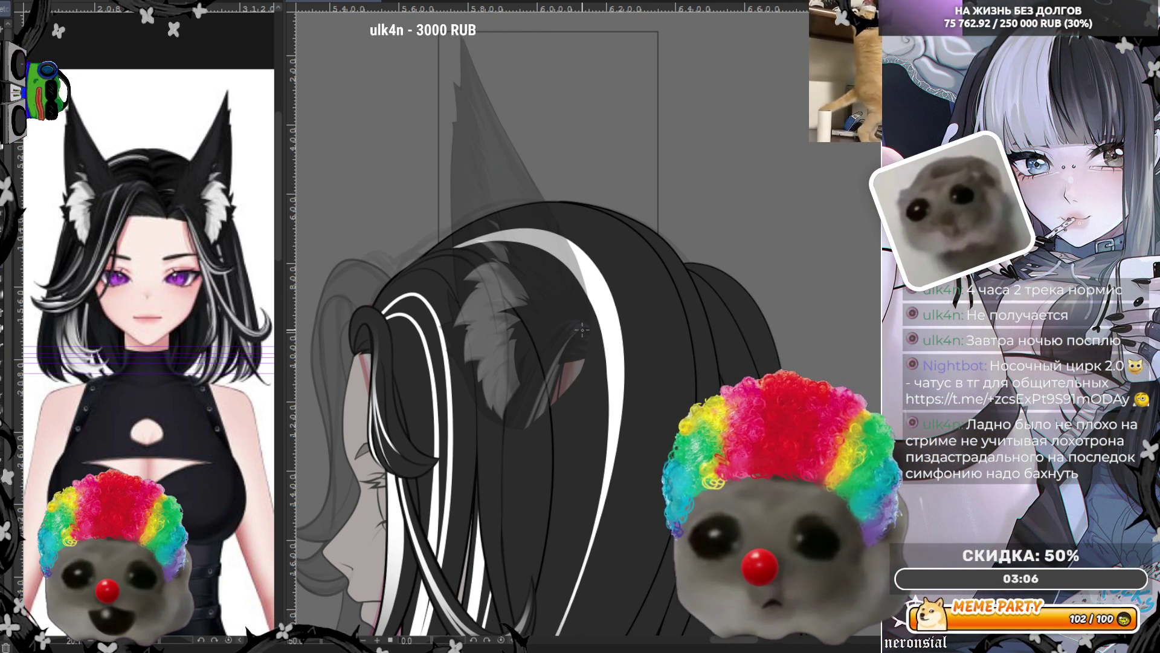
scroll(582, 329, down, 1)
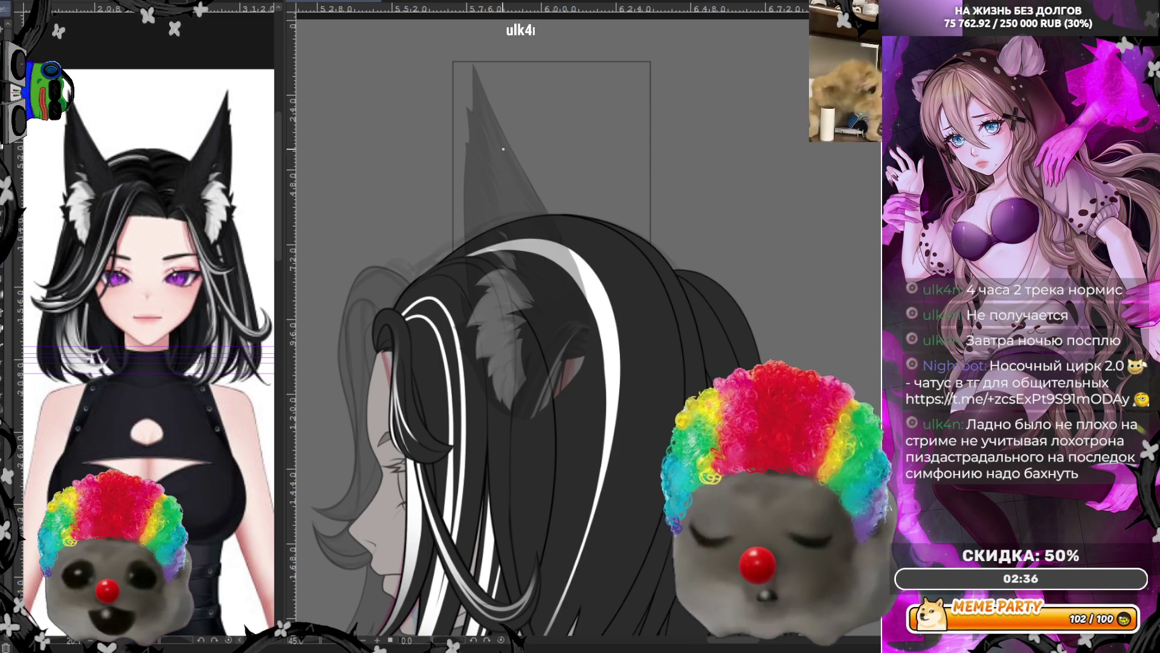
key(h)
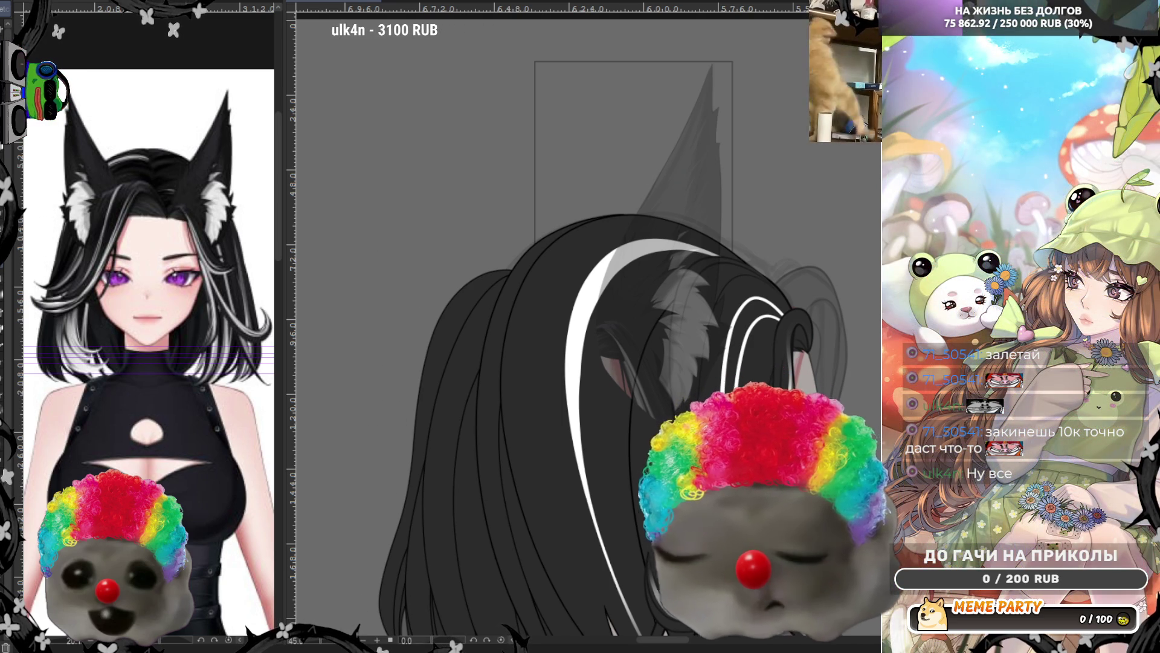
Add a short dark stroke at the cat ear's tip, then flip the canvas view horizontally
scroll(632, 209, down, 2)
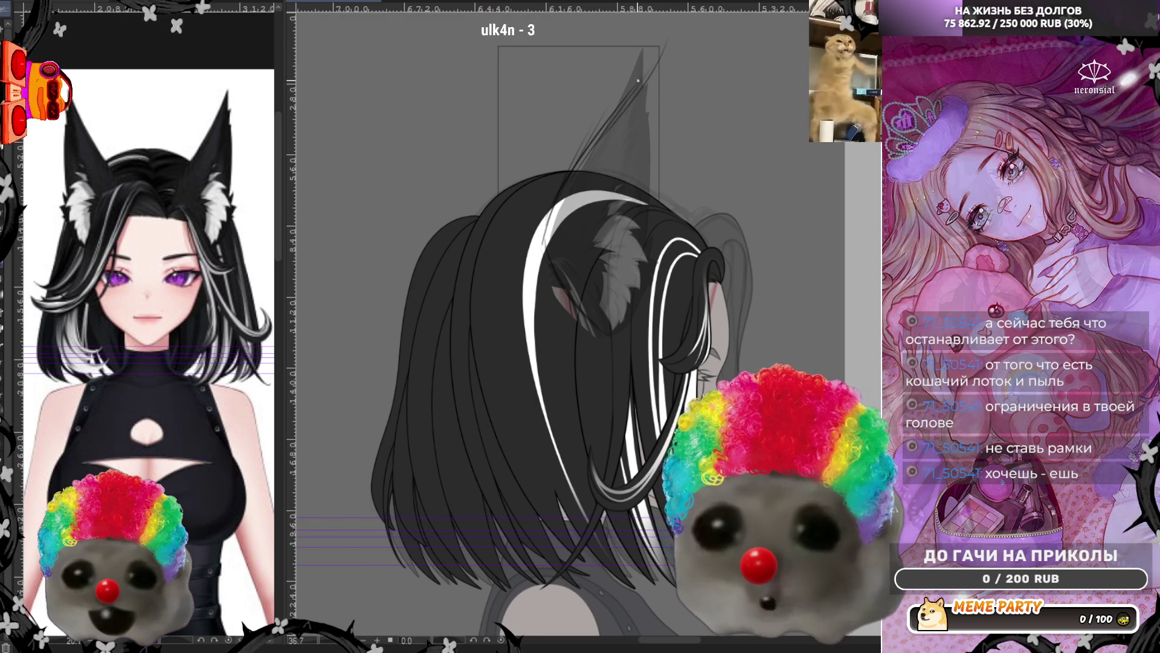
drag(676, 47, 672, 67)
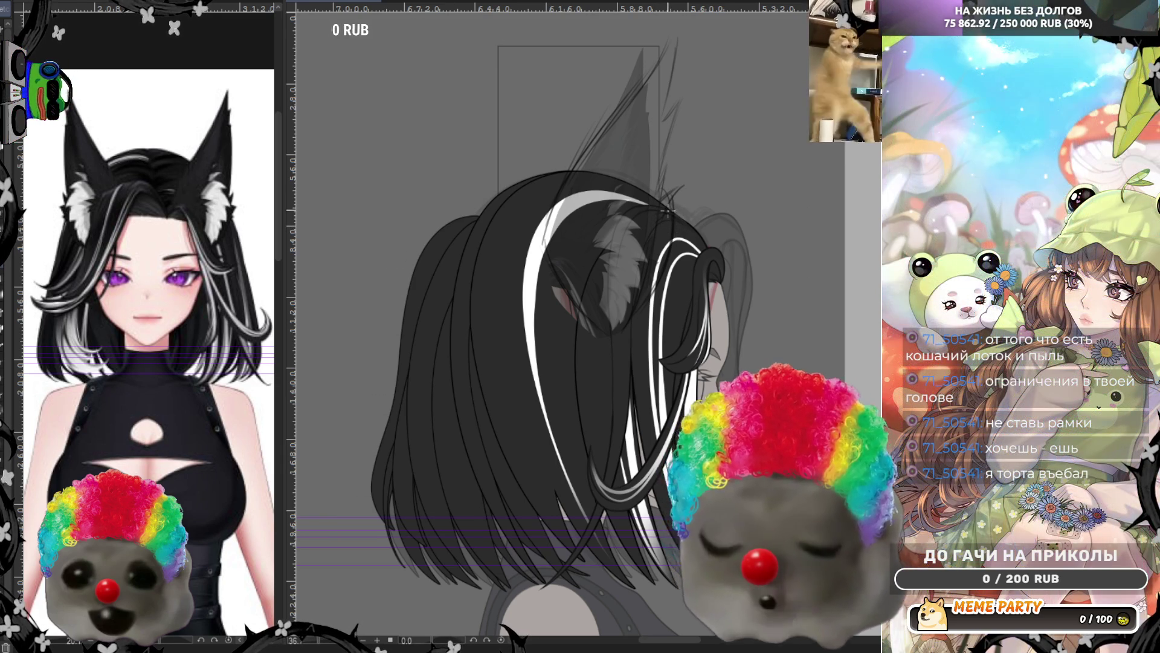
key(h)
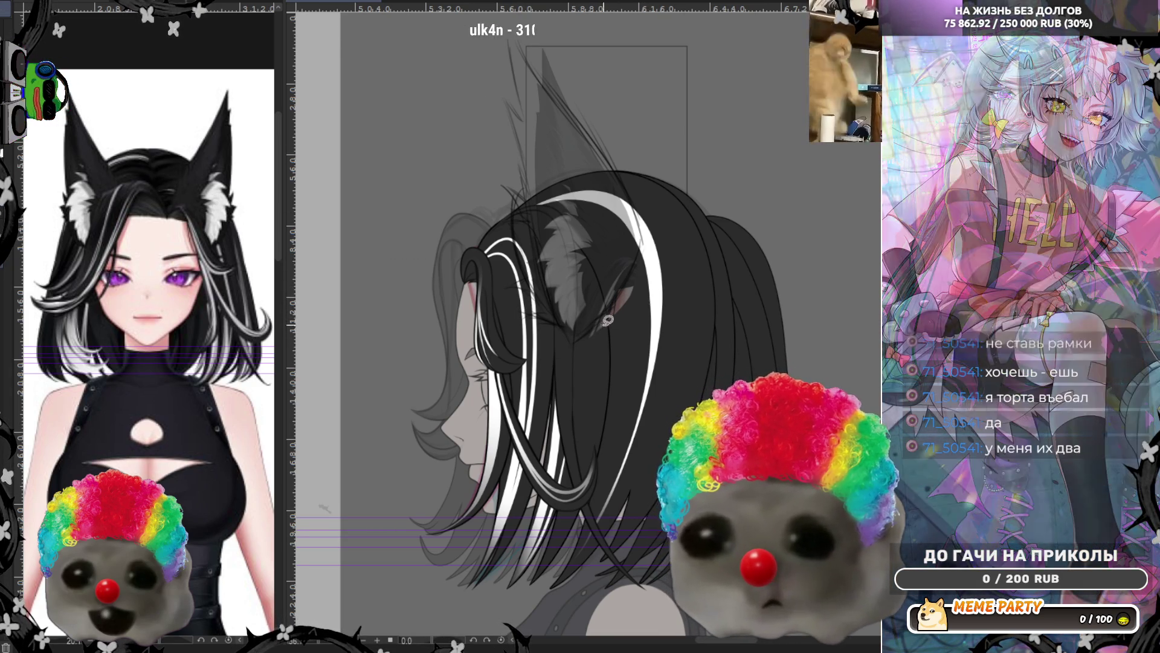
Discard two trial light hair strands, then trace a dark line up the ear sketch's upper edge
drag(639, 313, 583, 345)
key(ctrl+z)
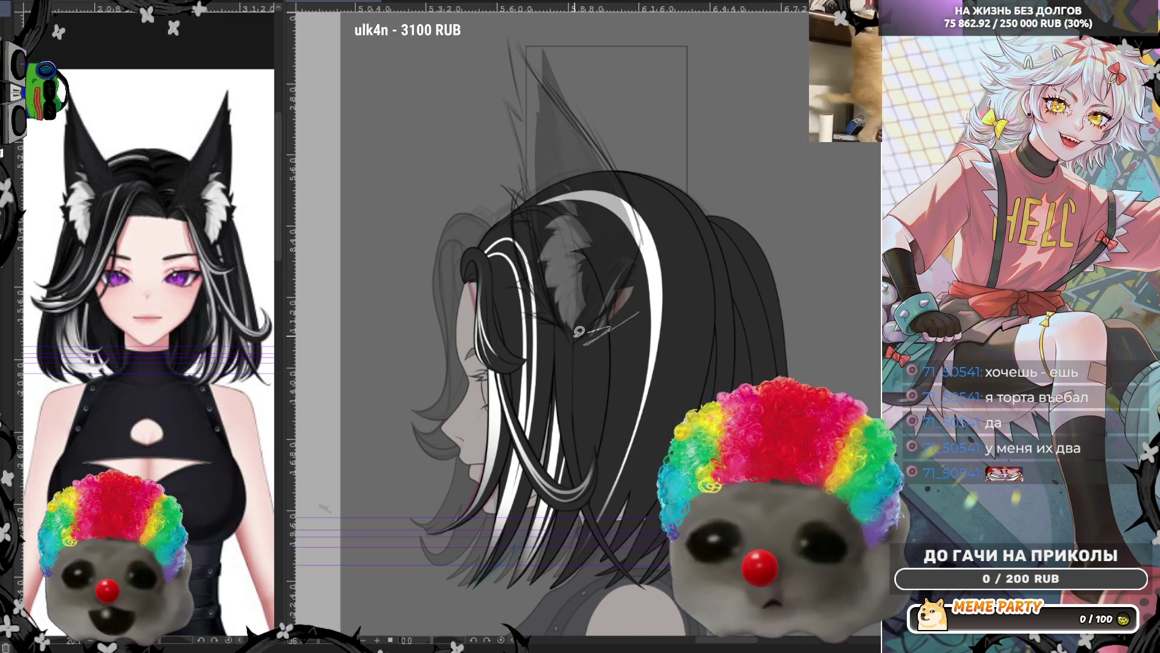
drag(598, 303, 652, 245)
key(ctrl+z)
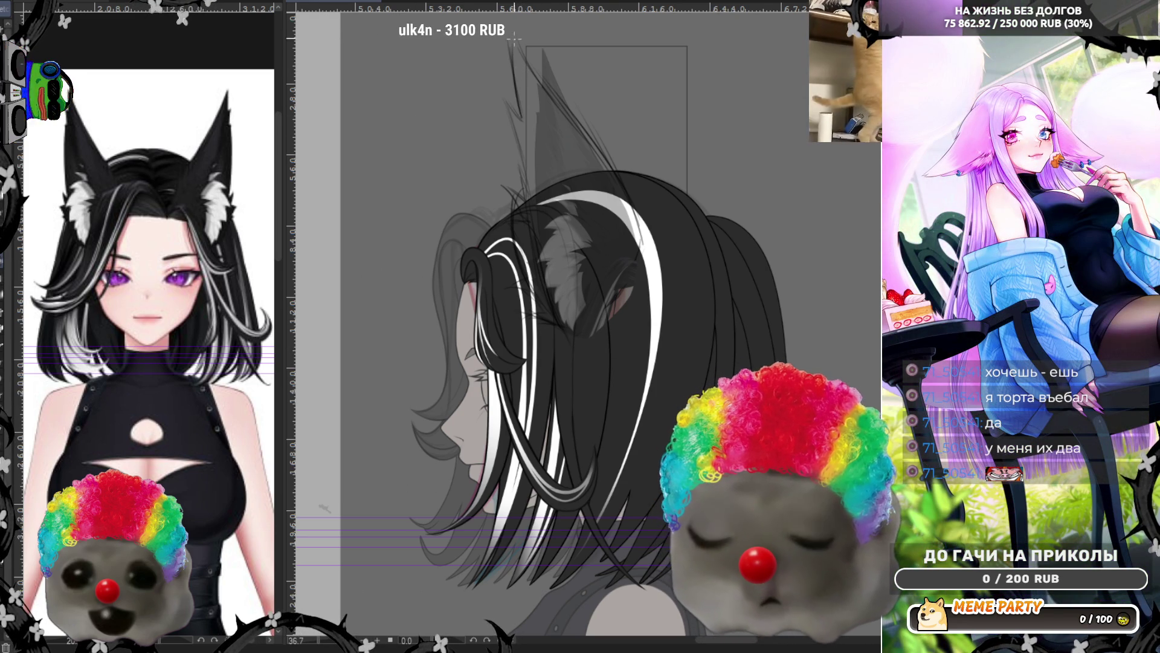
drag(520, 103, 516, 61)
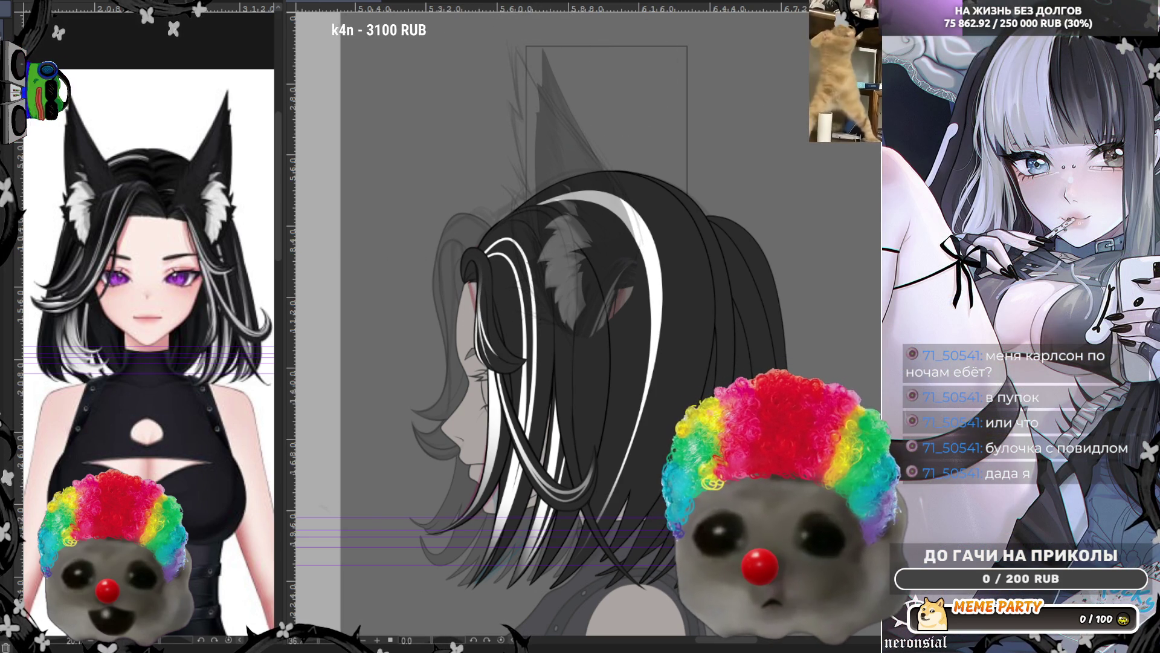
scroll(737, 124, up, 1)
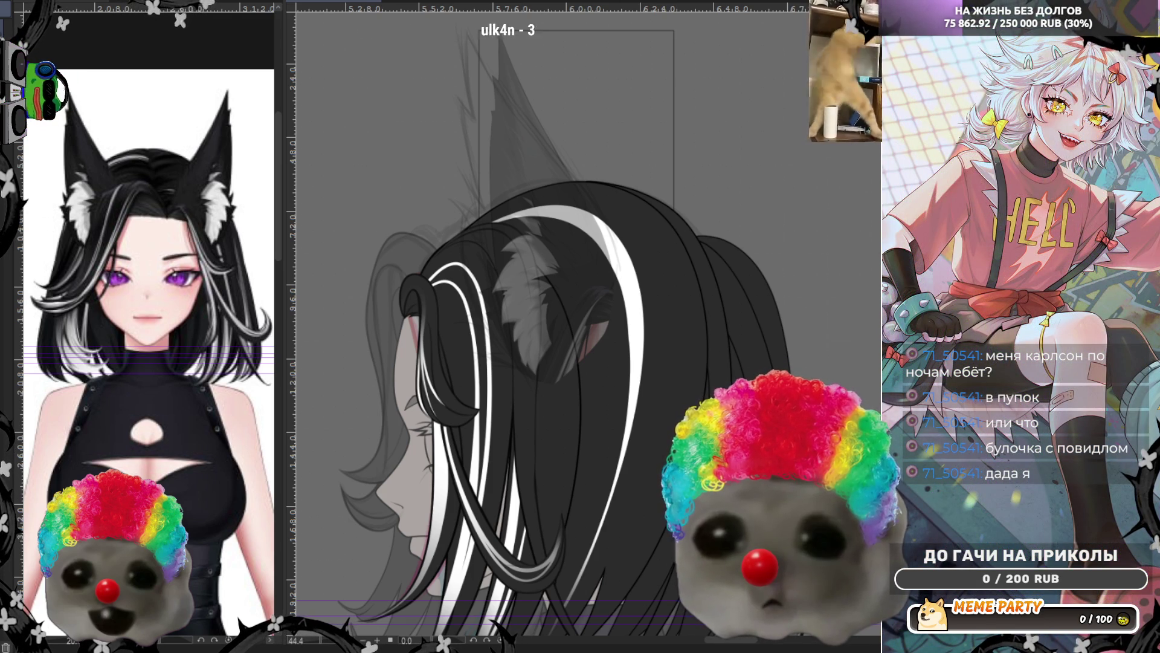
scroll(544, 332, down, 3)
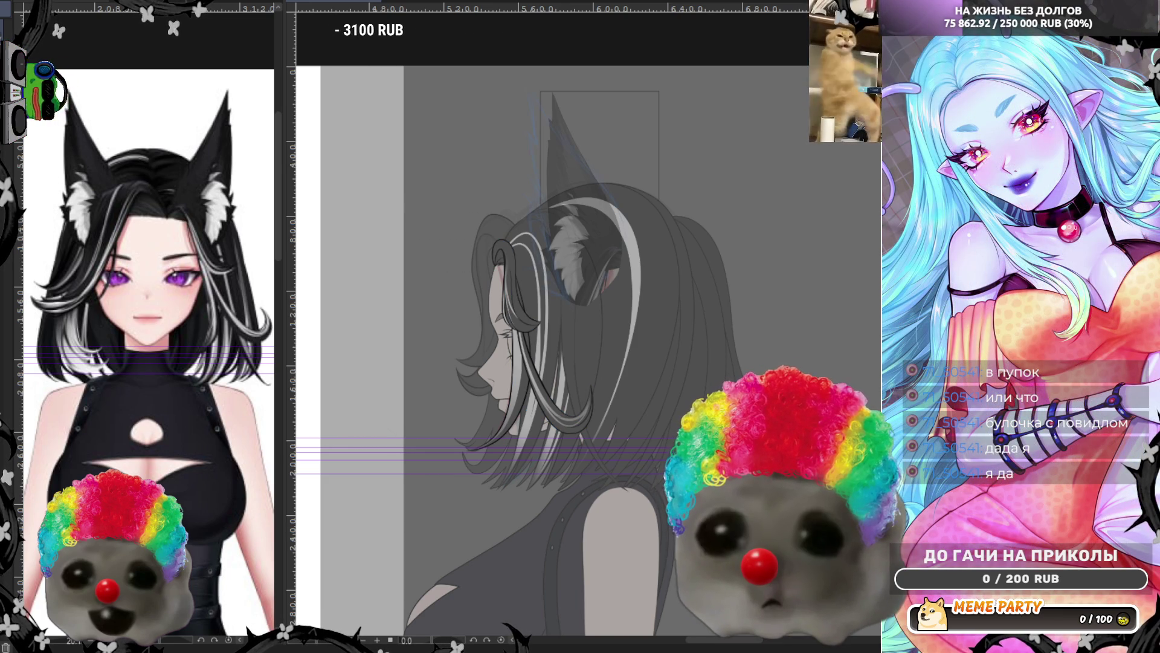
scroll(557, 116, up, 2)
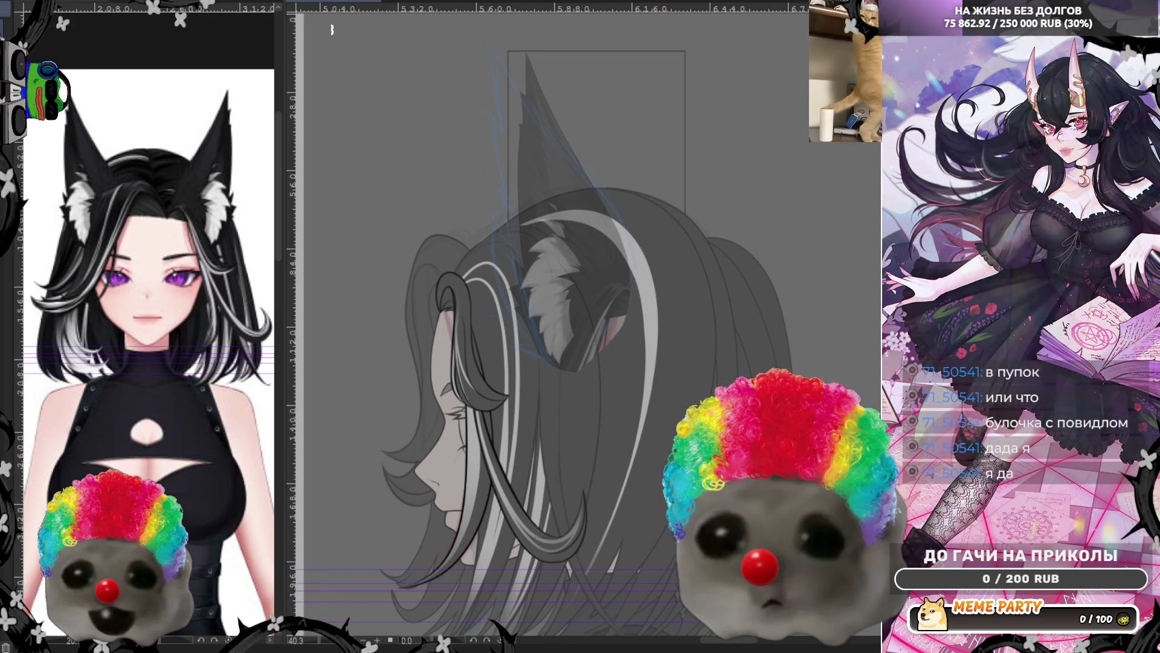
scroll(609, 239, up, 2)
mouse_move(609, 239)
mouse_down()
mouse_move(583, 221)
mouse_move(586, 235)
mouse_up()
scroll(587, 235, up, 1)
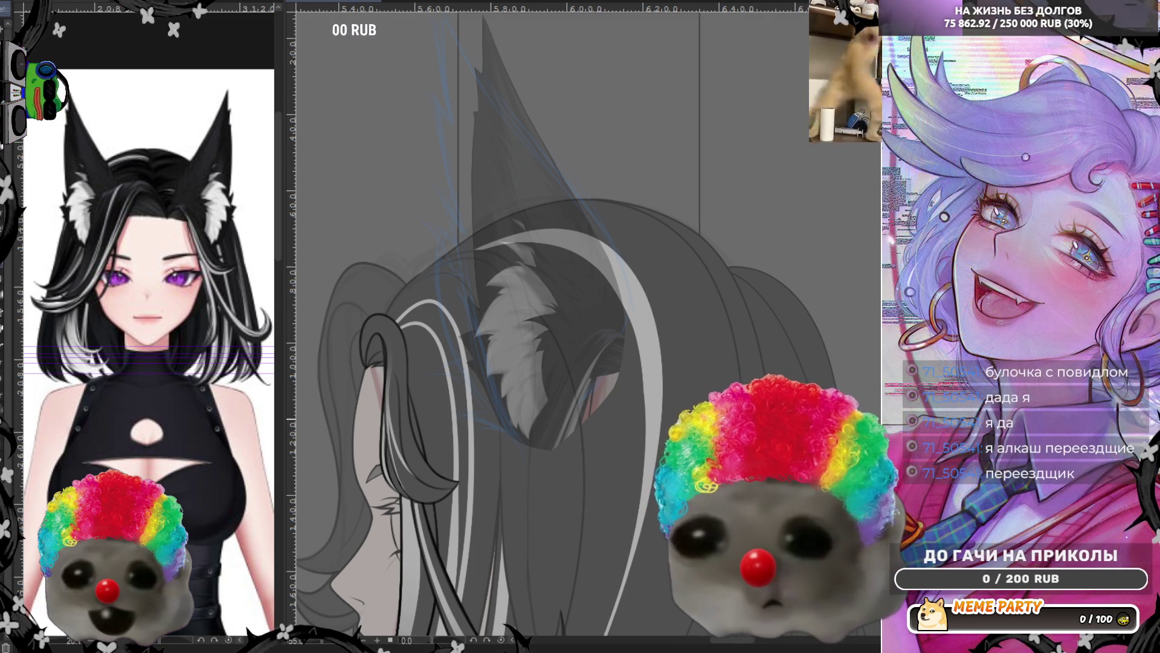
scroll(702, 255, down, 1)
key(h)
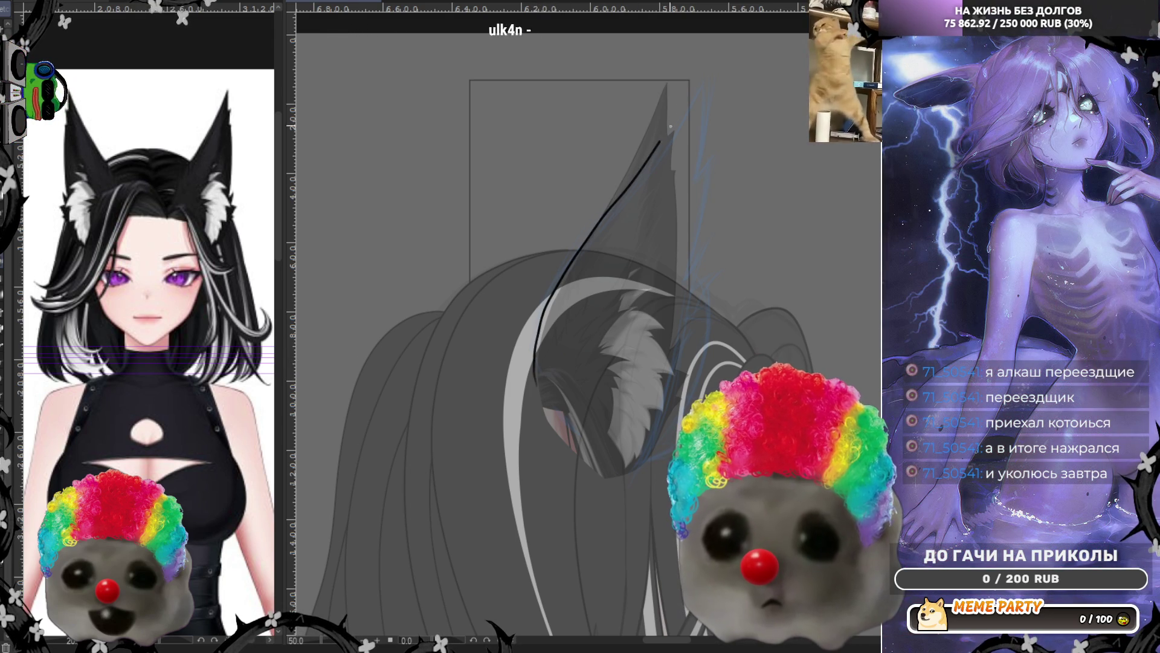
Compare the ear with and without the long curved stroke, leave it removed, and unflip the view
key(ctrl+z)
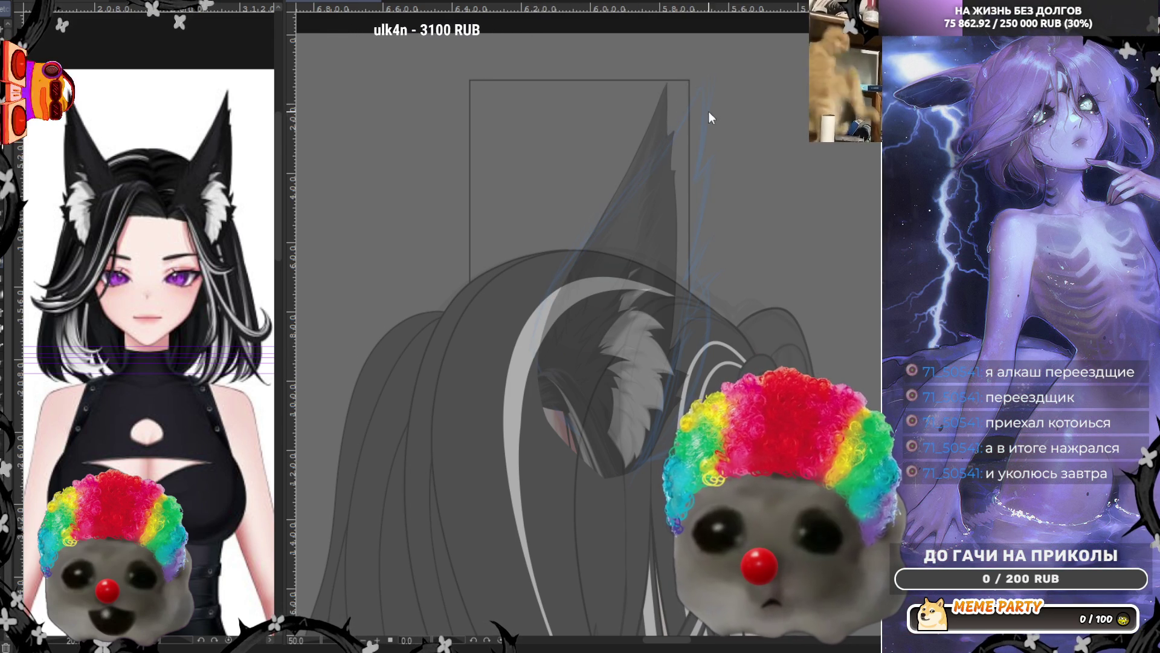
key(ctrl+y)
key(ctrl+z)
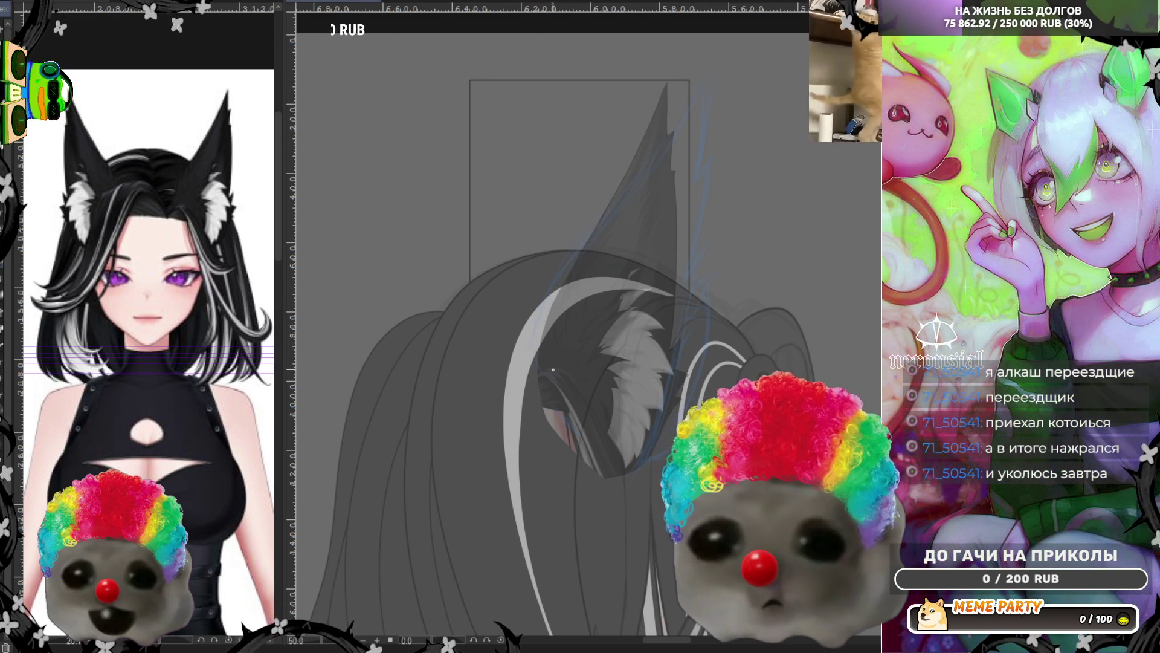
key(ctrl+y)
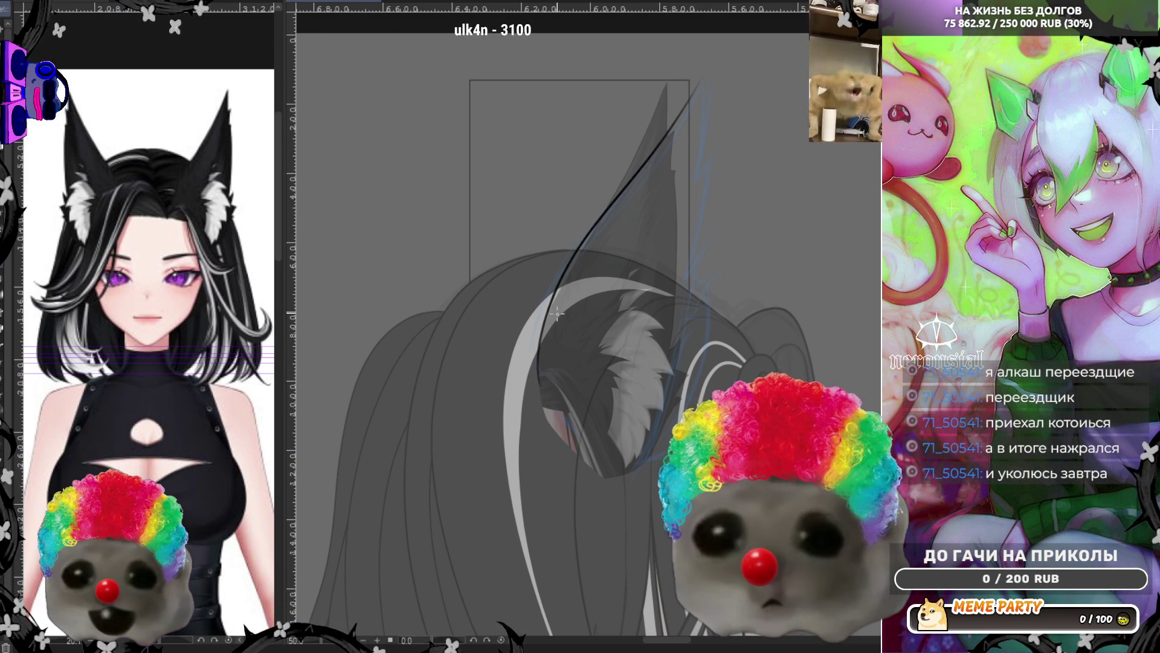
key(ctrl+z)
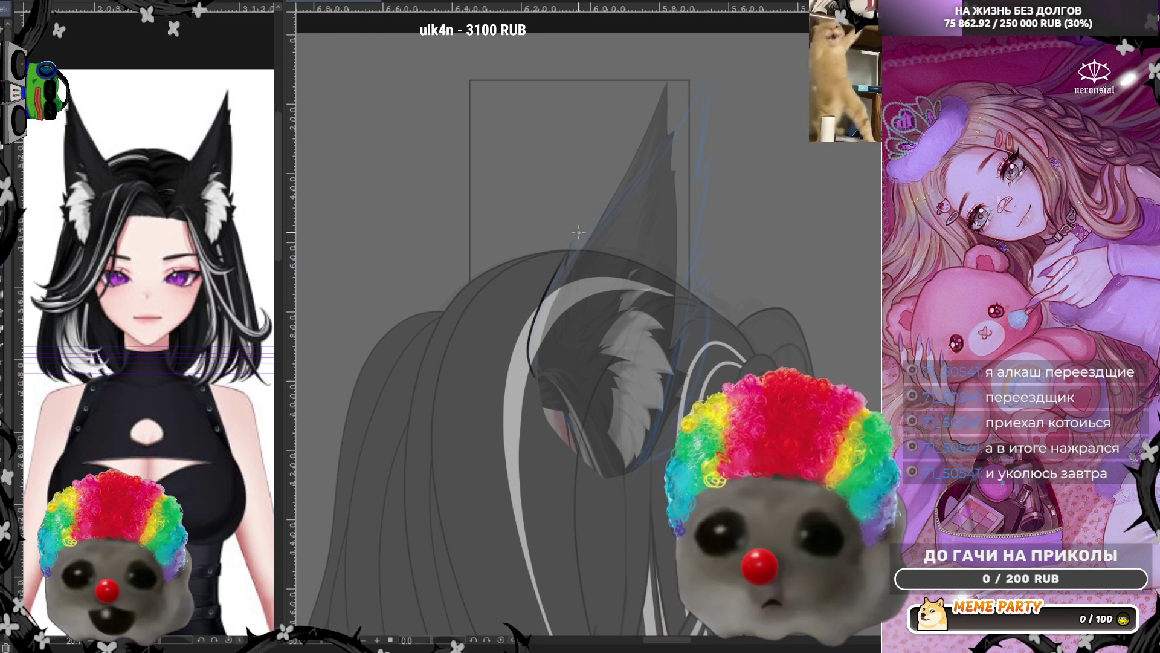
key(ctrl+y)
key(ctrl+z)
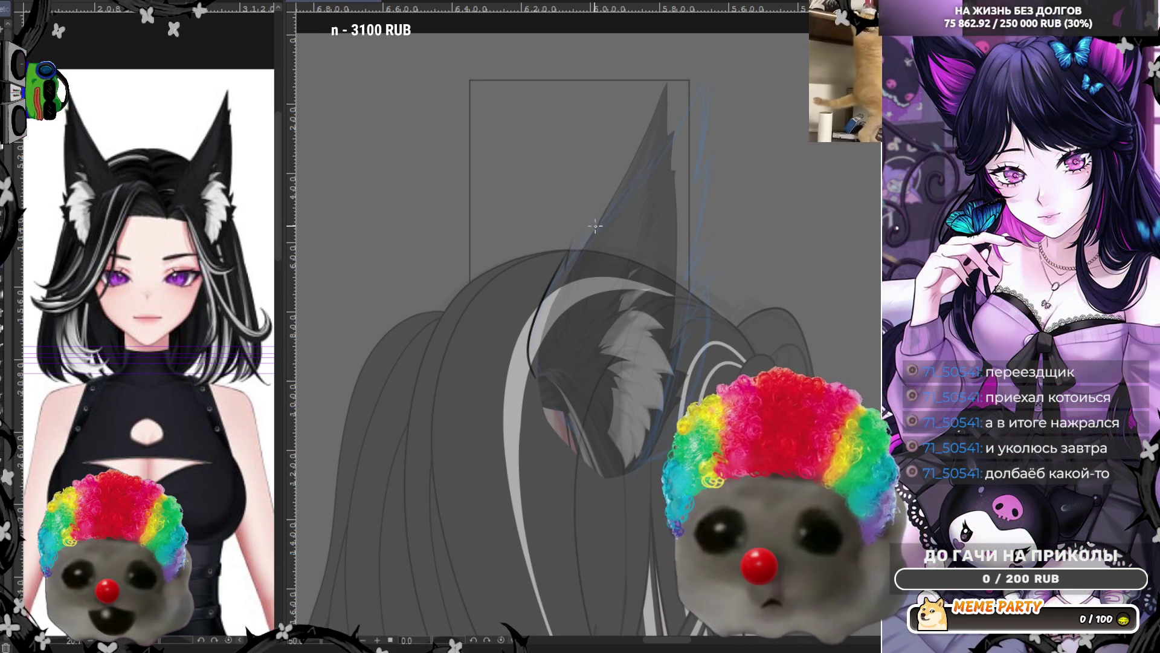
key(h)
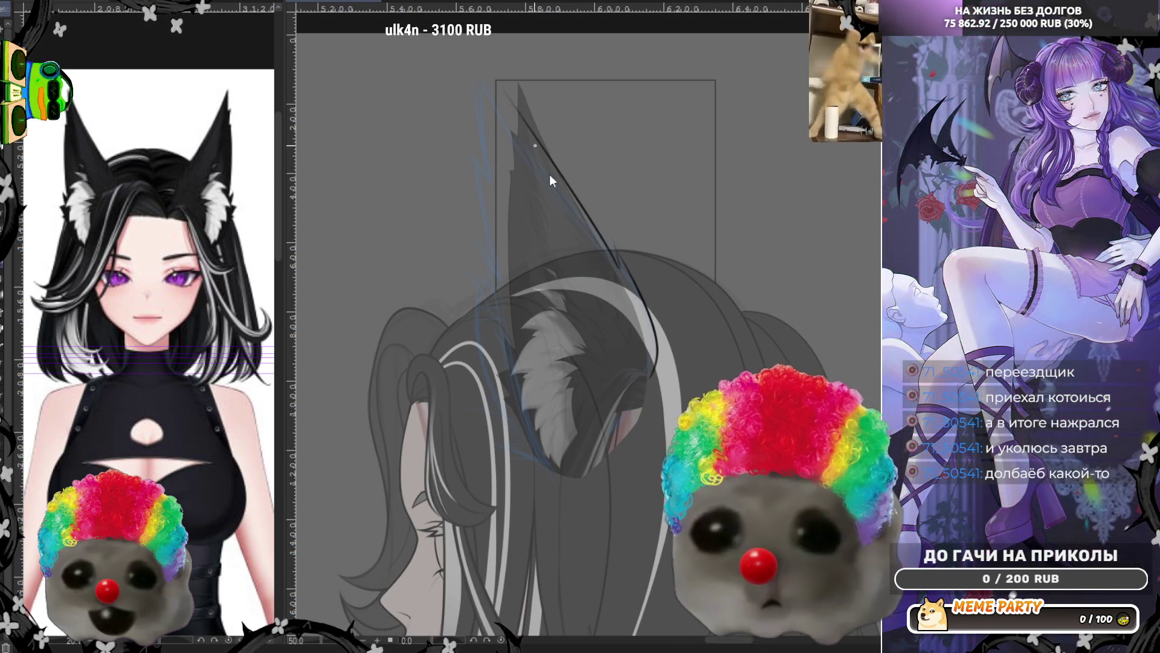
Ink a new outline up to the ear tip, adding jagged strokes along its left edge
drag(620, 270, 483, 64)
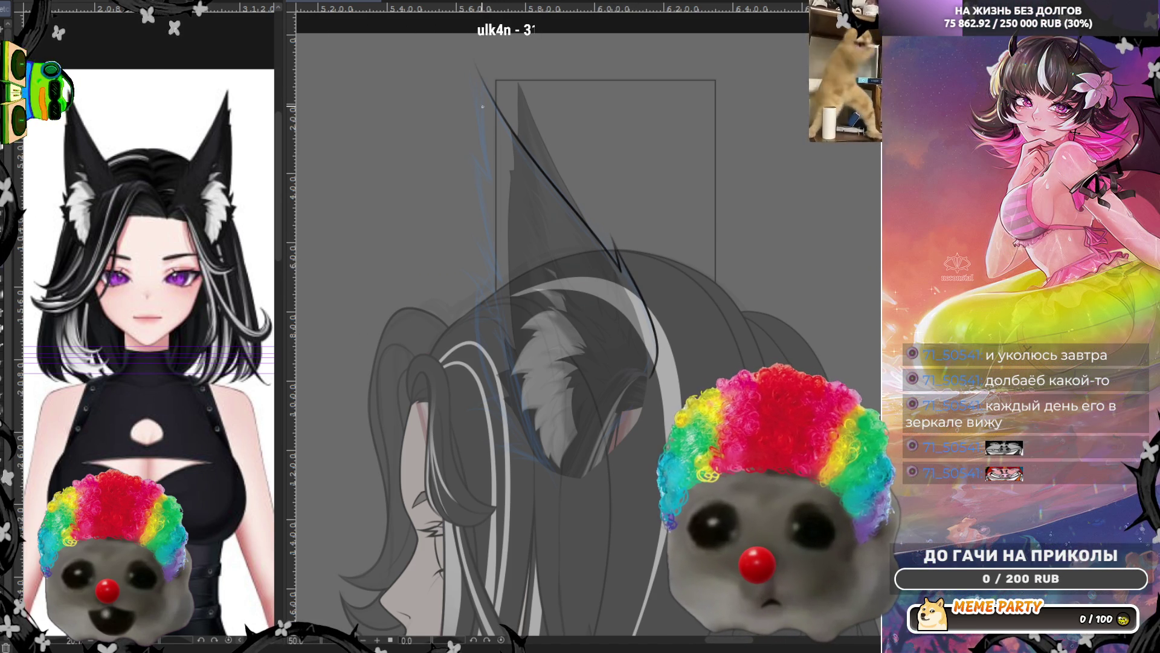
drag(481, 80, 485, 158)
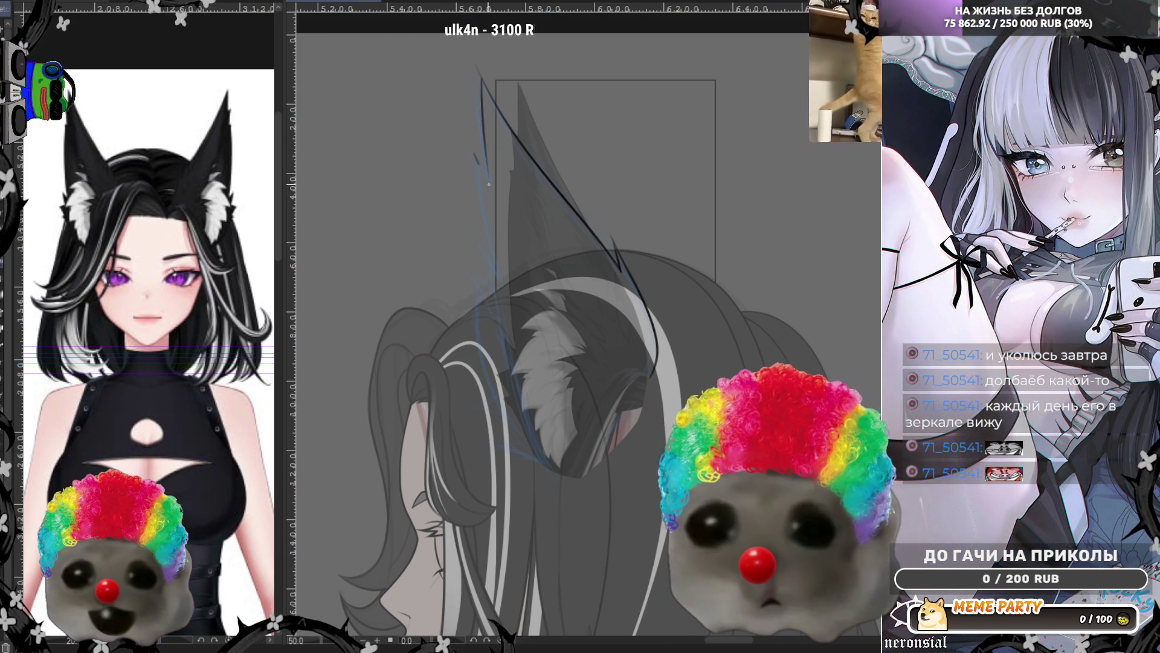
drag(474, 155, 484, 169)
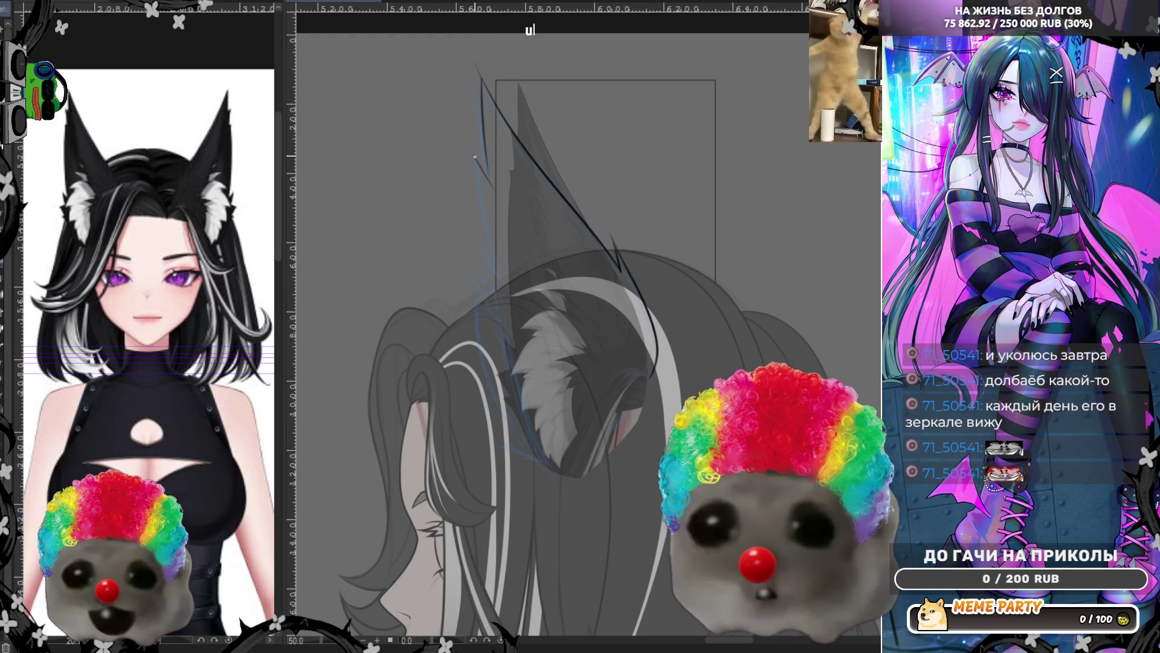
drag(475, 156, 491, 182)
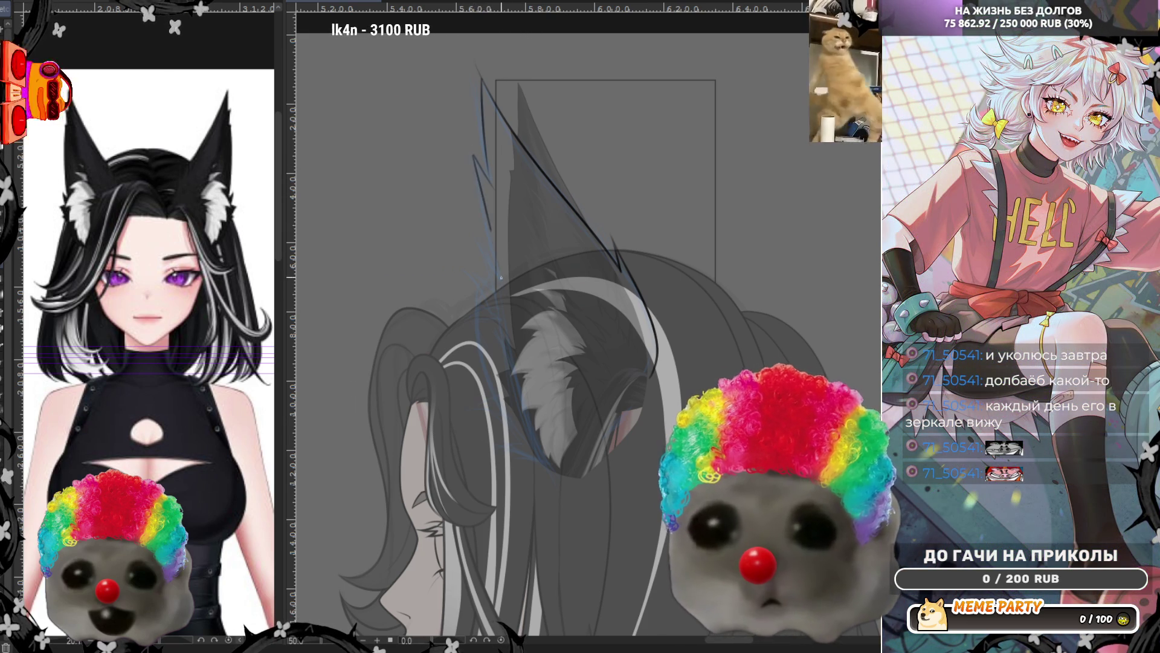
drag(493, 231, 499, 261)
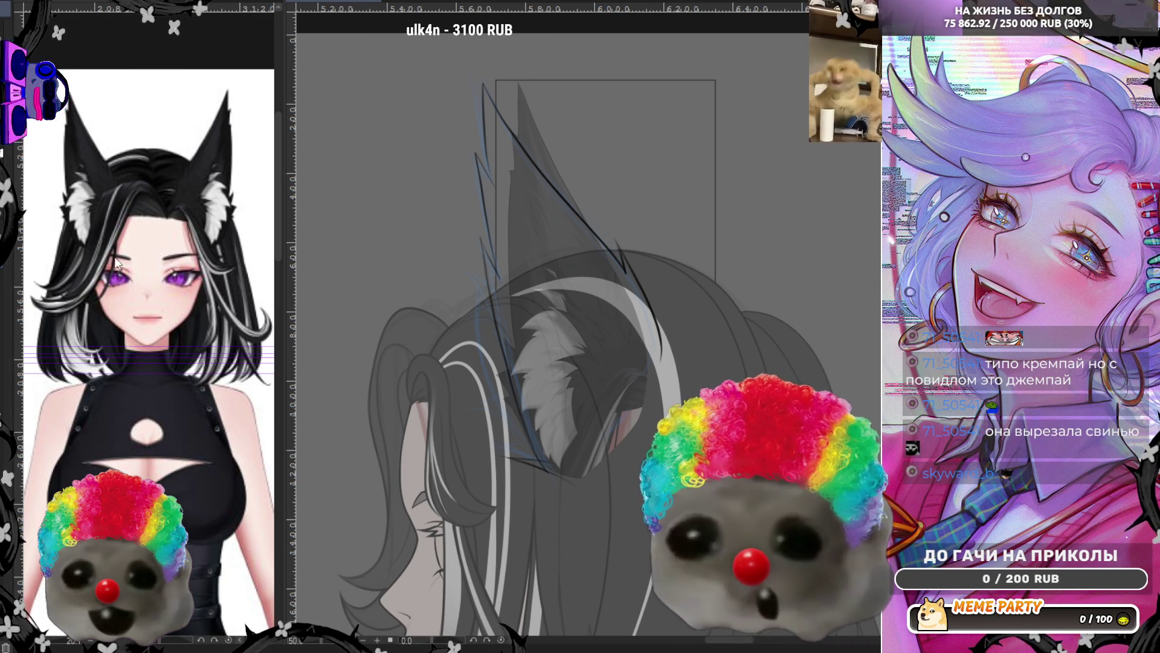
Darken the line along the ear's inner edge, discarding a retraced attempt
scroll(526, 473, up, 5)
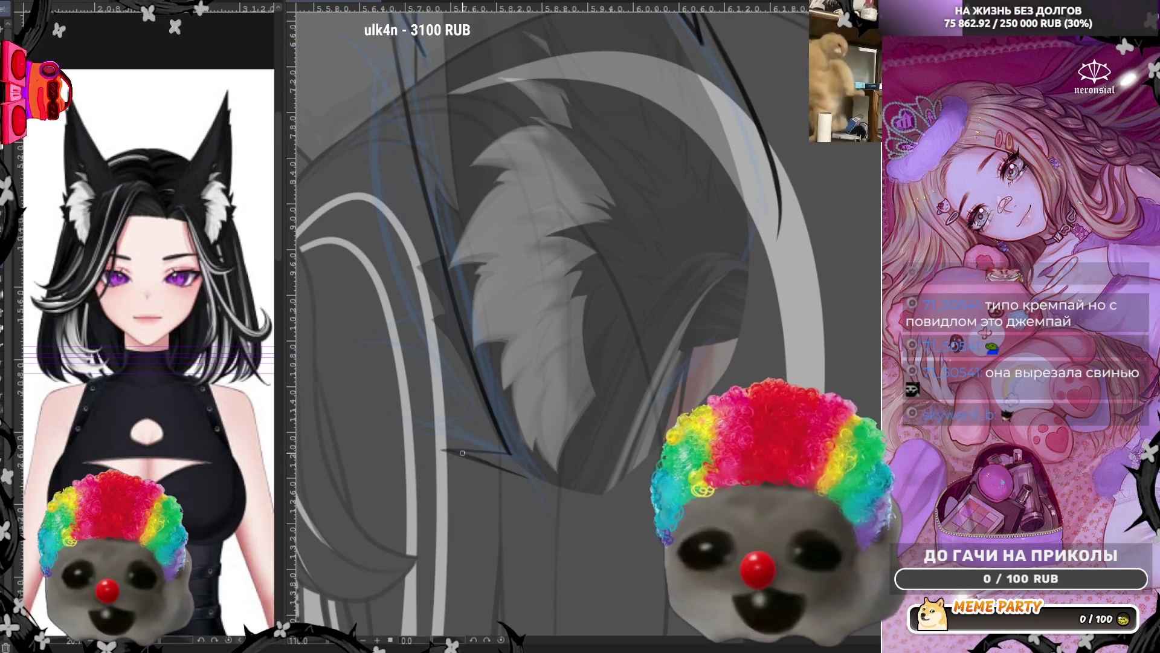
scroll(547, 197, down, 2)
scroll(546, 197, up, 2)
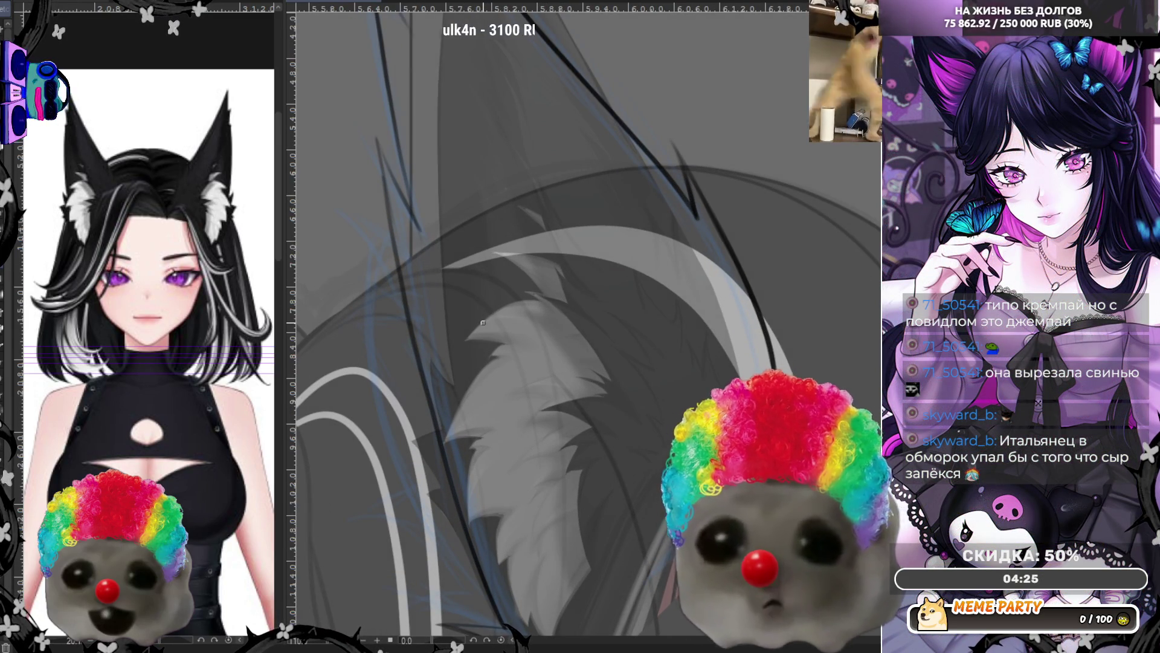
scroll(423, 242, down, 2)
scroll(352, 134, up, 2)
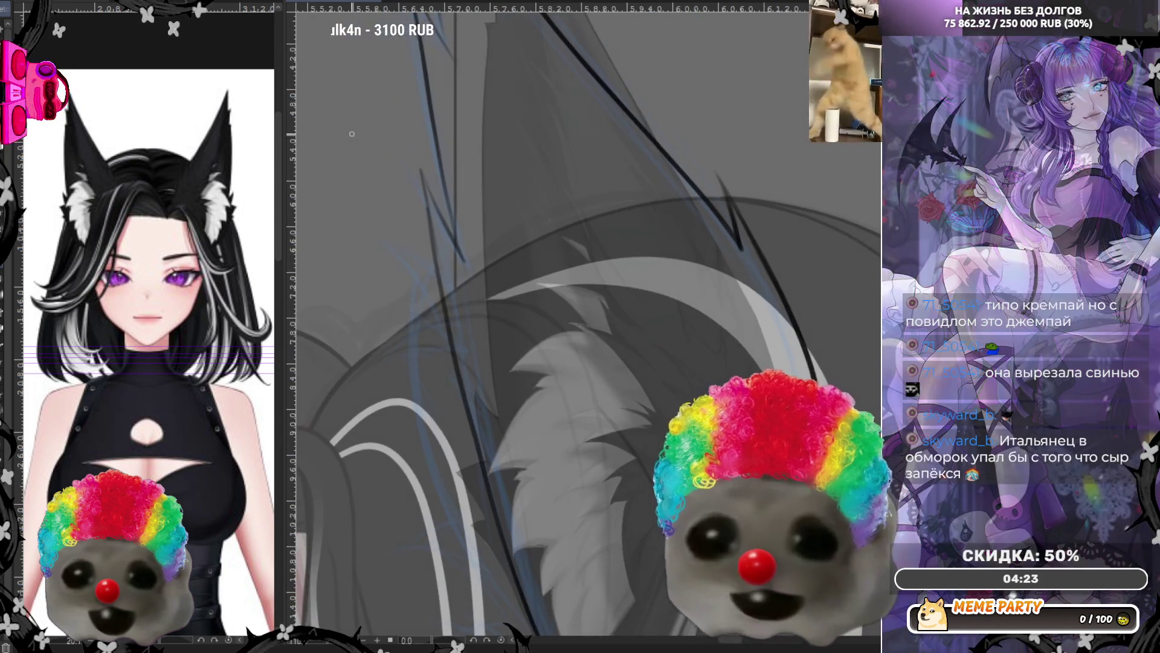
scroll(435, 182, up, 1)
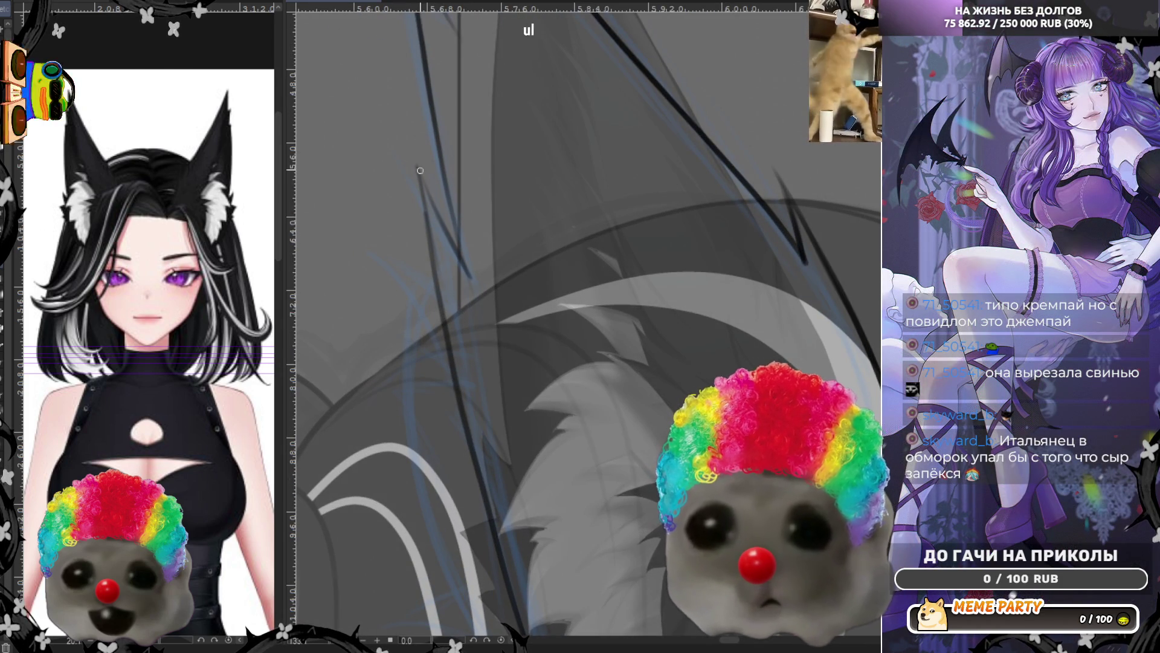
drag(418, 176, 474, 416)
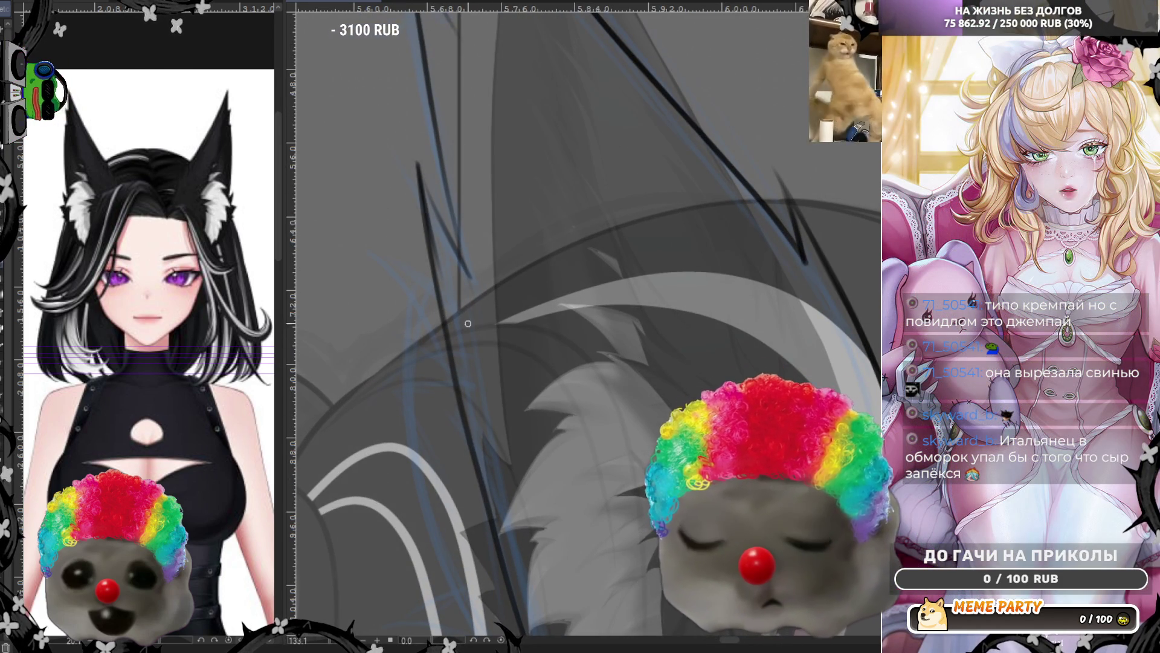
drag(418, 166, 441, 272)
key(ctrl+z)
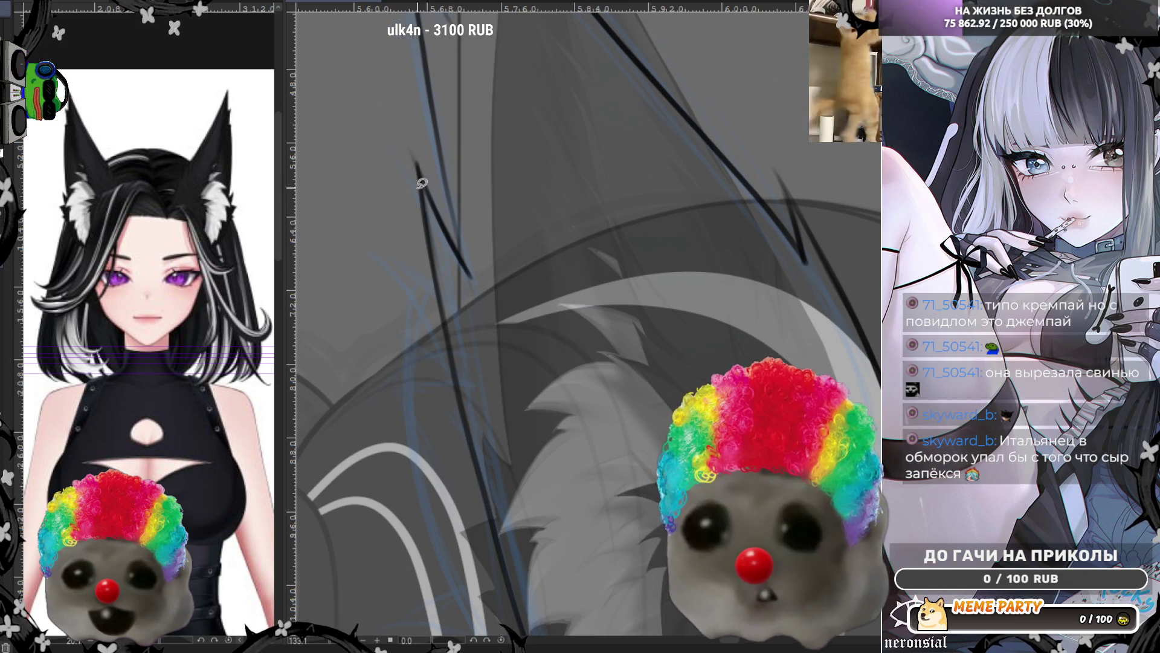
Try several thin light strands and a V-shaped fur stroke inside the ear, undoing each one
drag(417, 122, 443, 342)
key(ctrl+z)
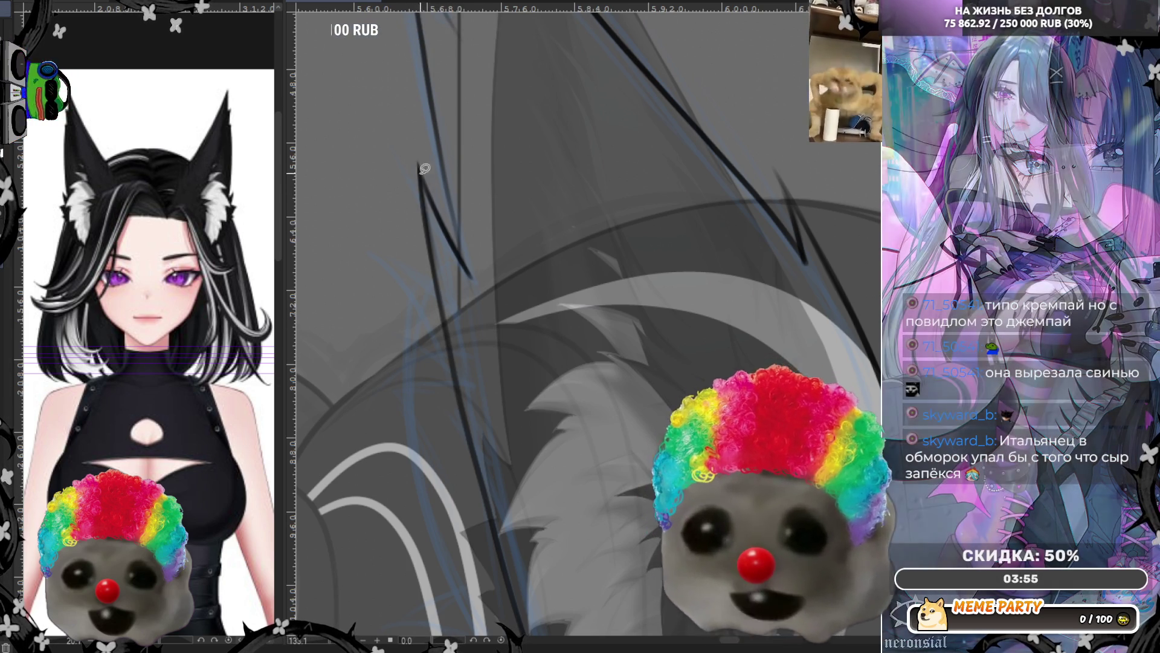
drag(412, 148, 461, 250)
key(ctrl+z)
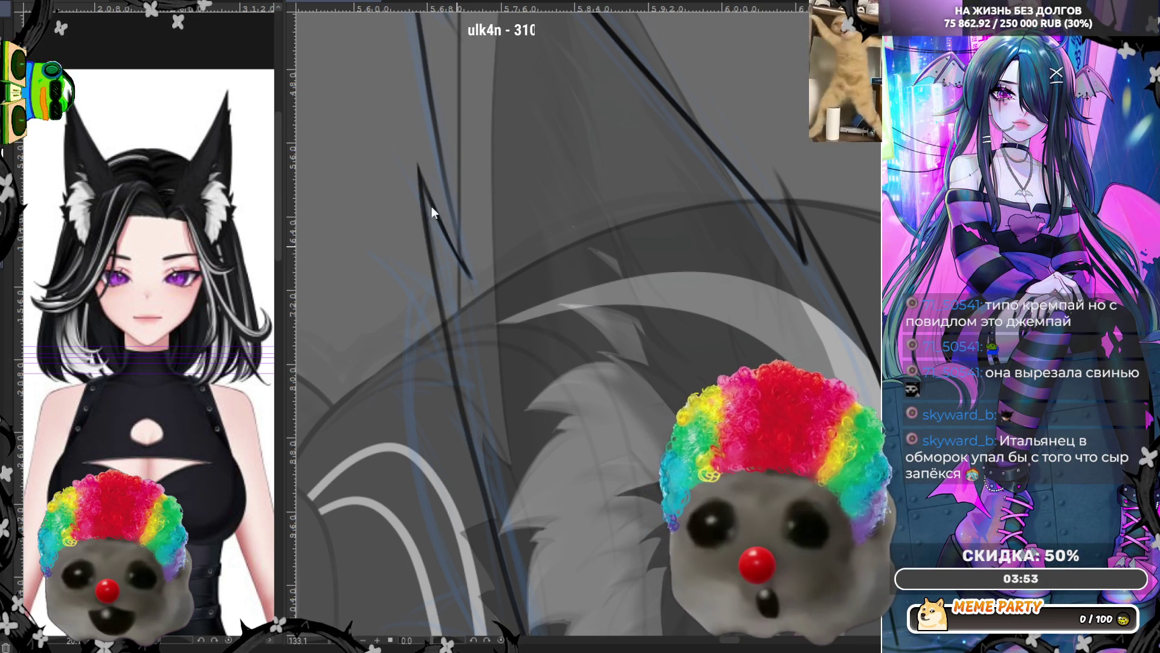
drag(412, 130, 467, 264)
key(ctrl+z)
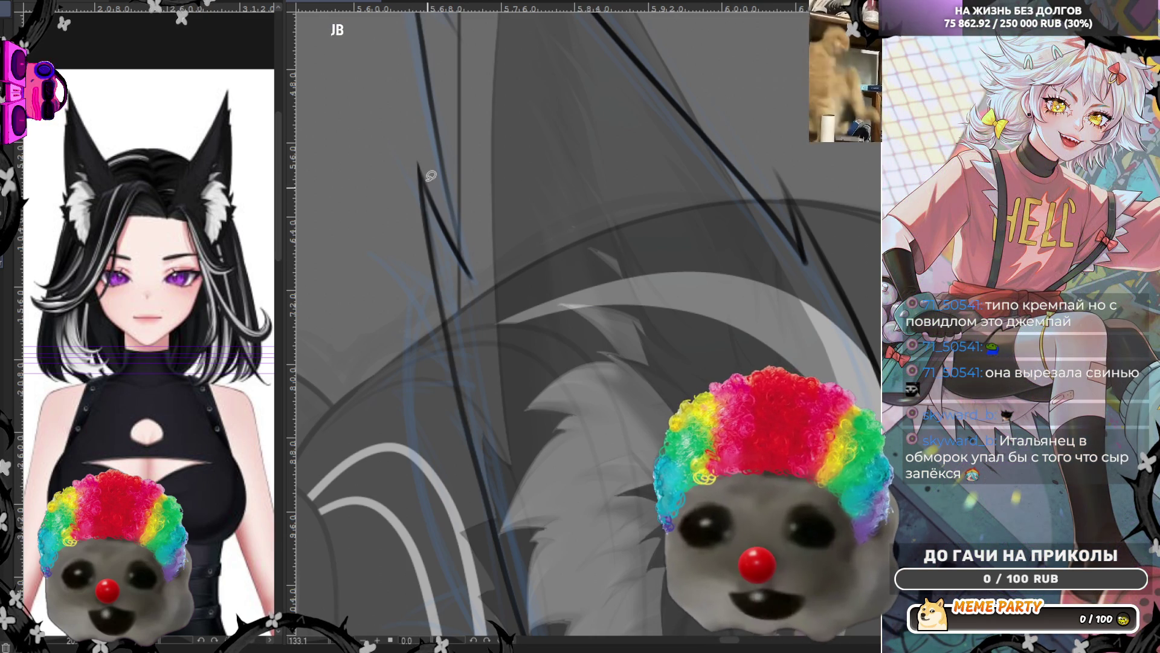
key(ctrl+z)
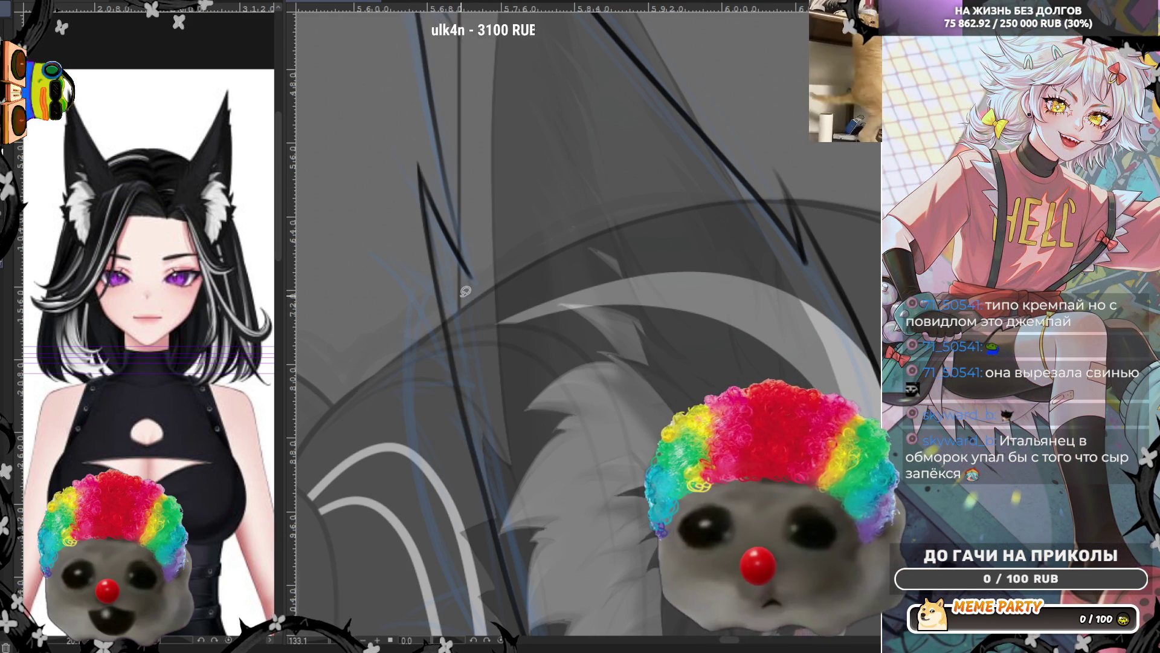
drag(414, 132, 421, 300)
key(ctrl+z)
key(ctrl+z)
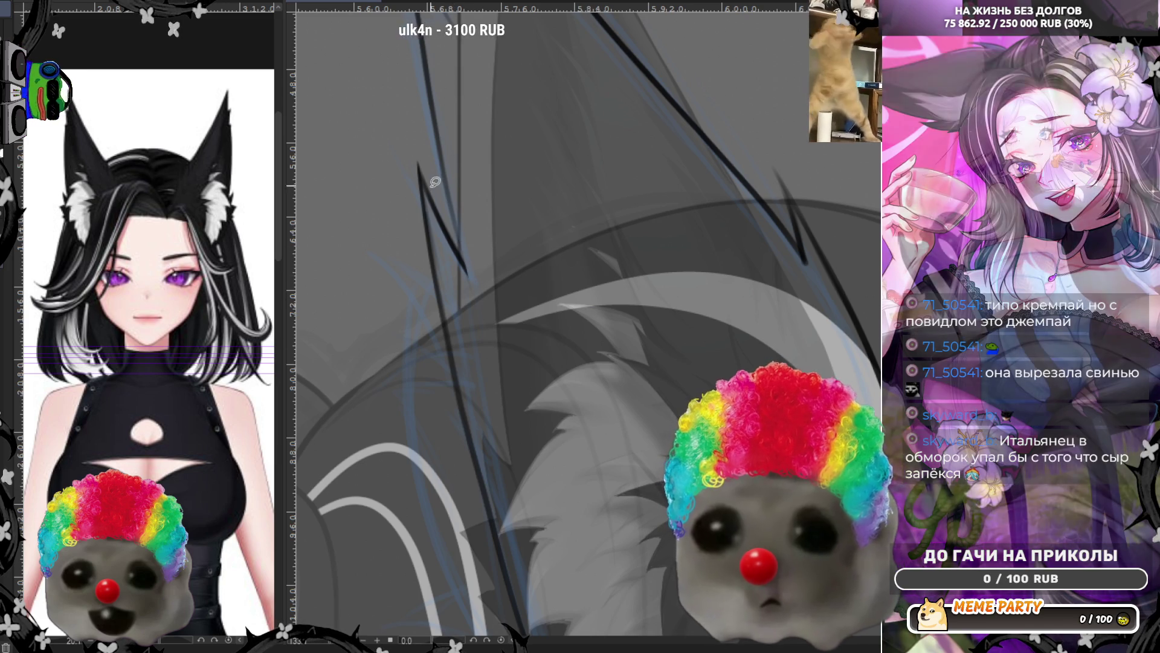
Zoom closer and draw a thin pointed stroke along the ear's tip line
drag(423, 190, 487, 298)
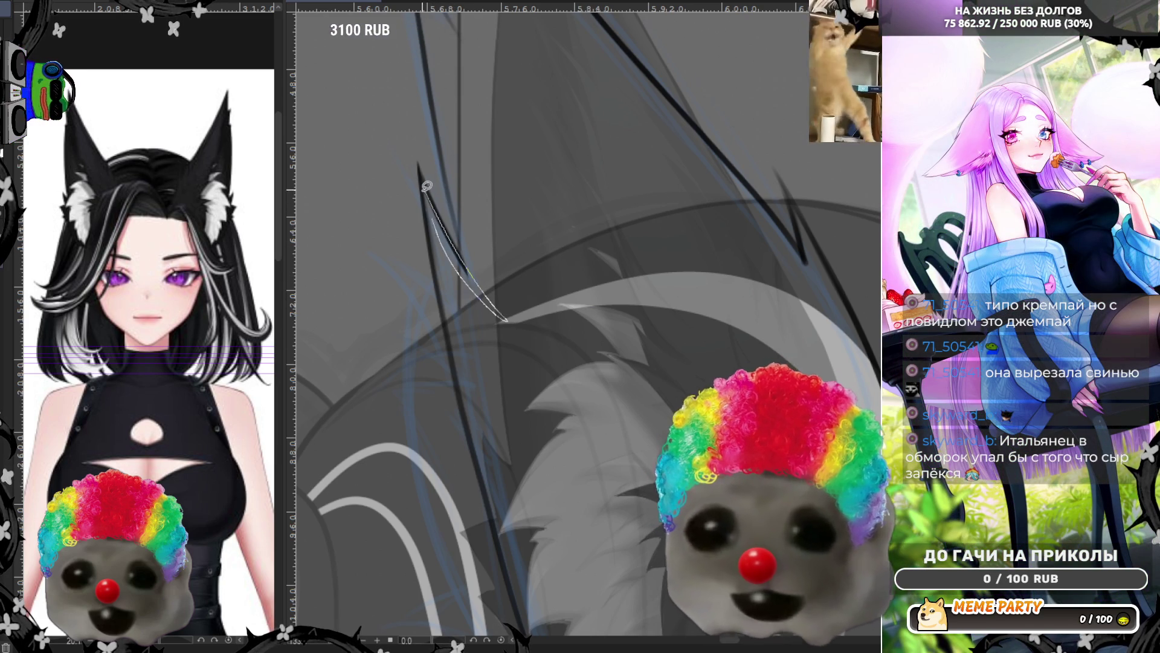
key(ctrl+z)
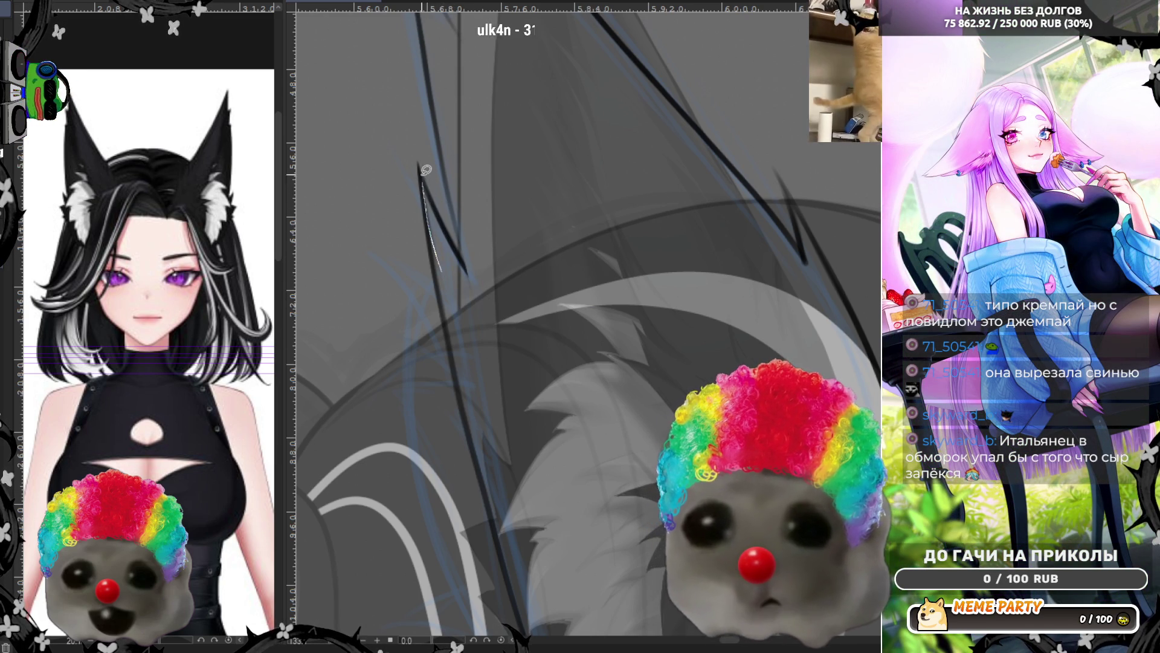
key(ctrl+z)
drag(427, 266, 556, 209)
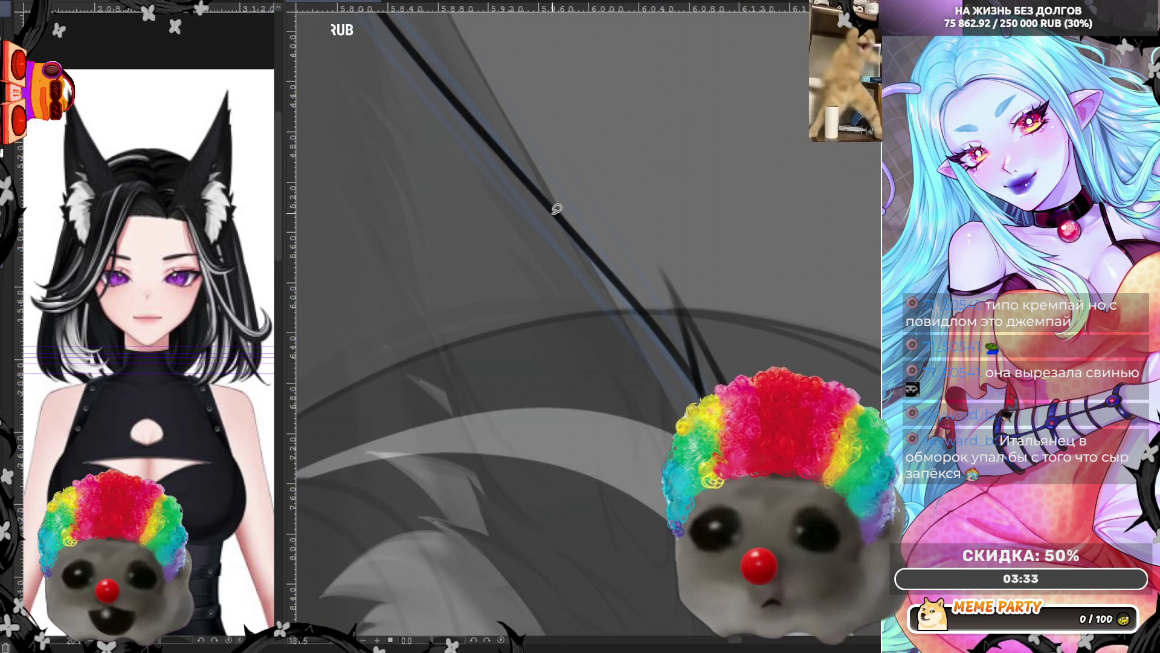
drag(705, 400, 683, 312)
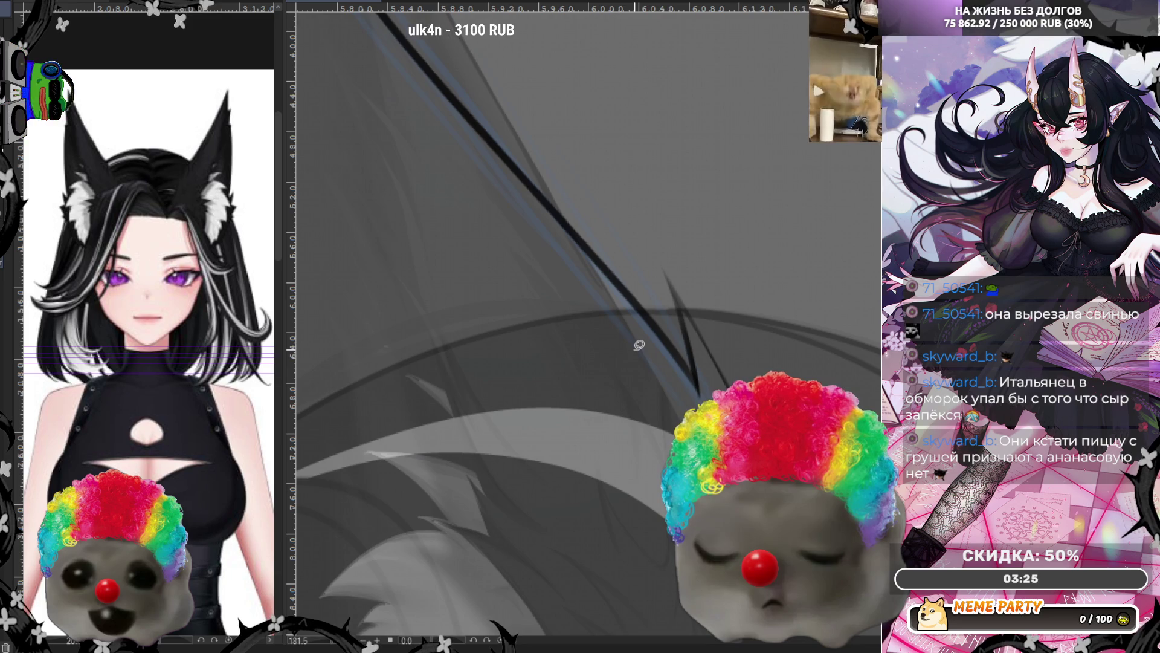
Redraw the ear outline's lower end darker and add V-shaped strokes up its zigzag edge
scroll(701, 260, down, 2)
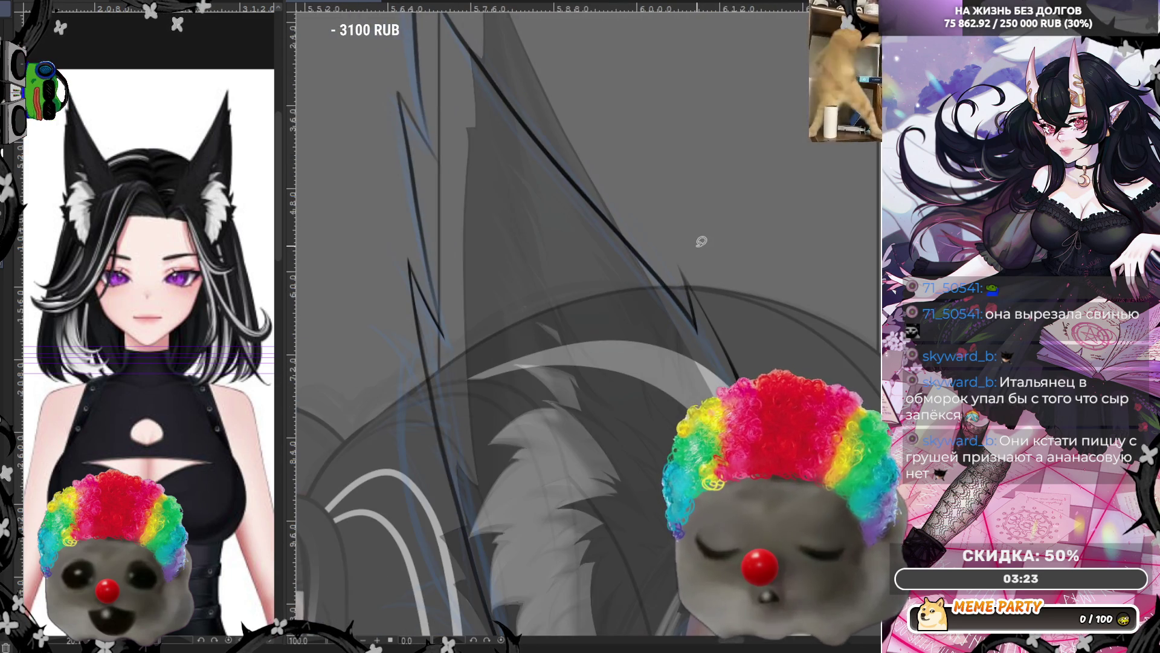
scroll(602, 154, up, 2)
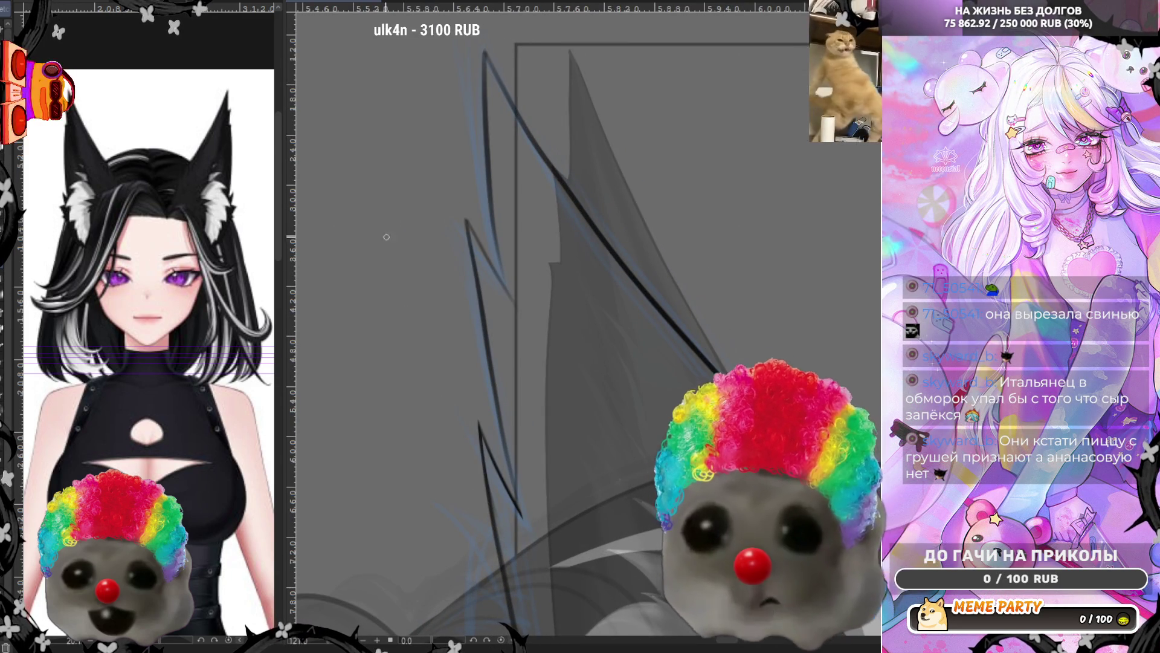
key(ctrl+z)
drag(520, 514, 495, 425)
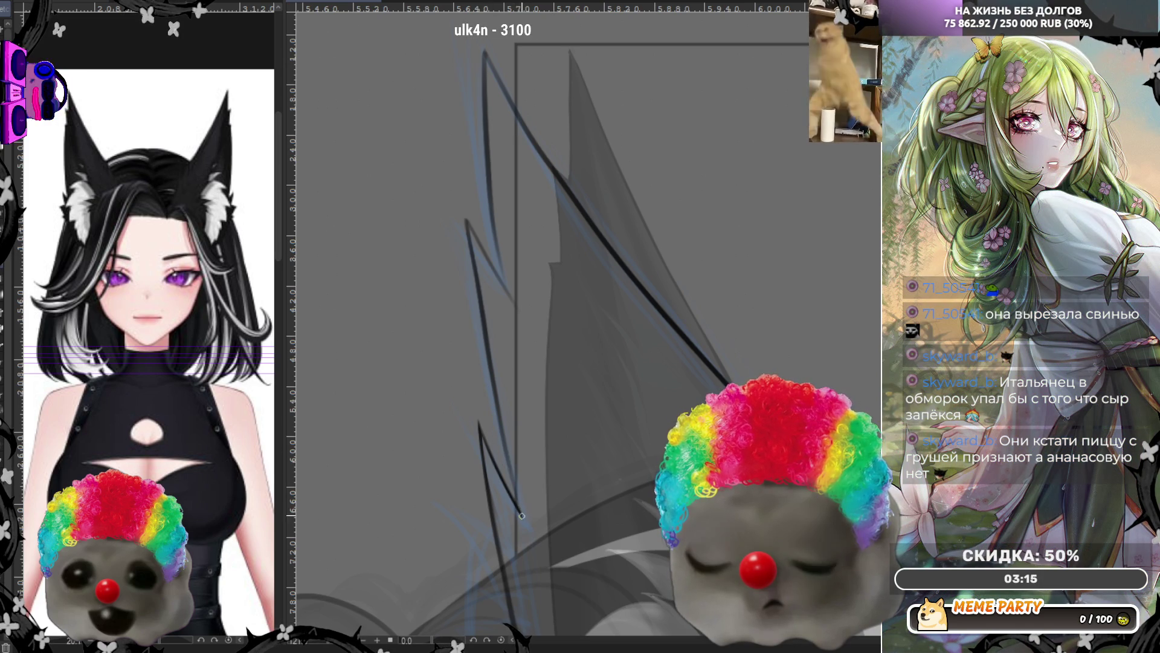
drag(523, 516, 507, 446)
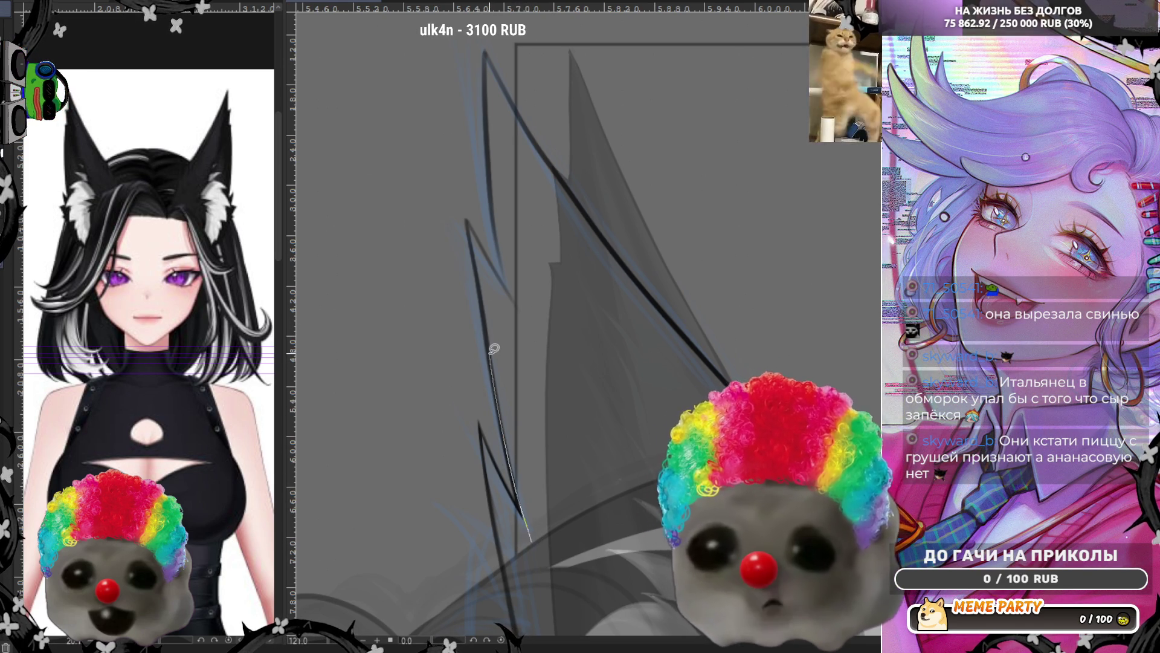
drag(508, 453, 488, 309)
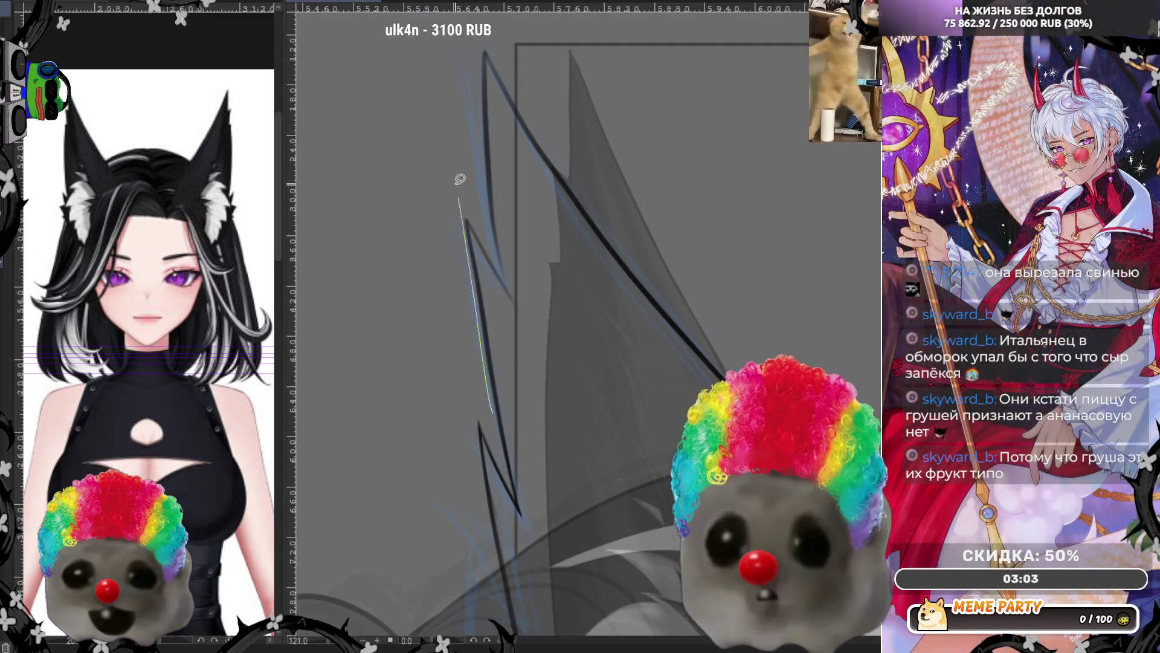
drag(493, 401, 466, 187)
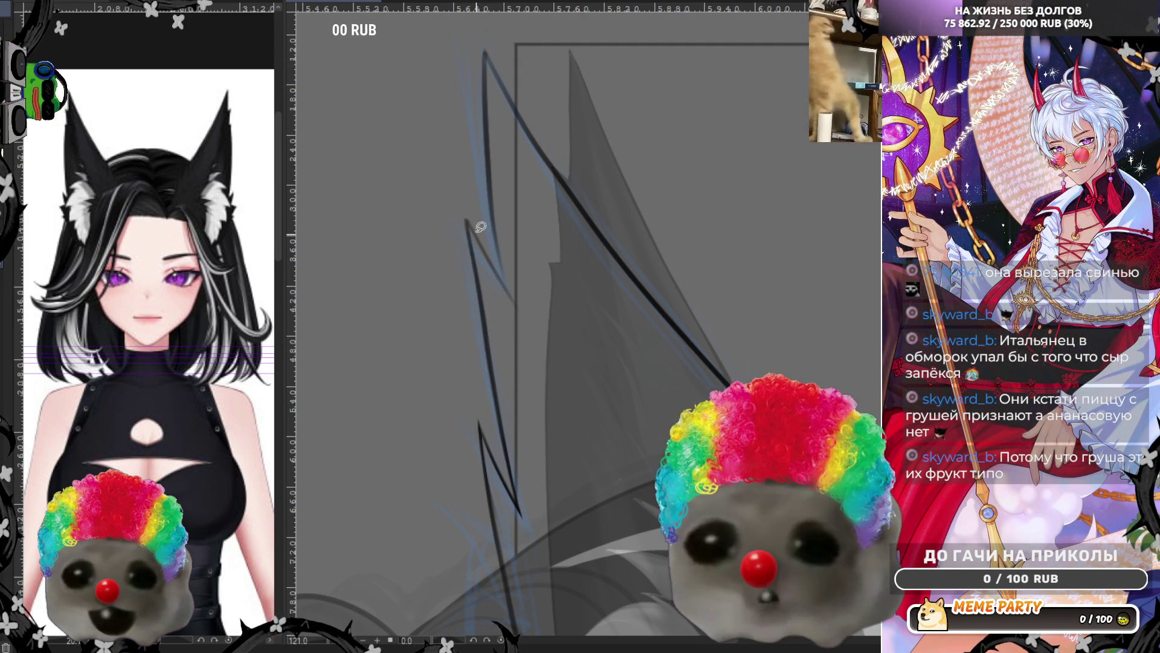
drag(473, 362, 469, 190)
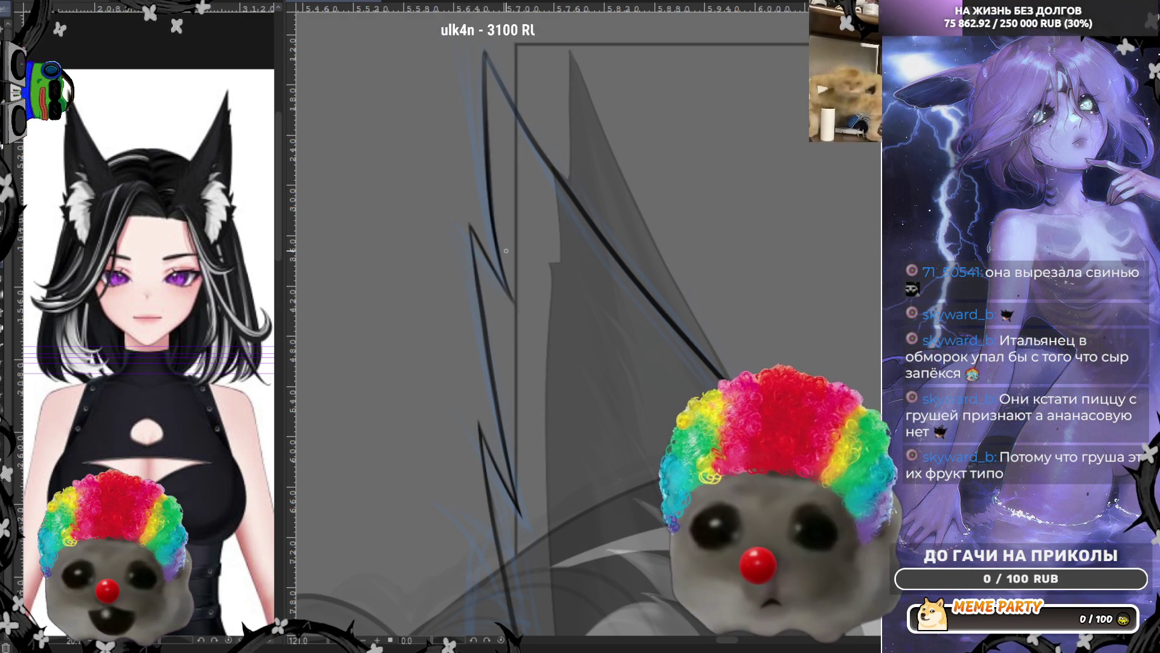
scroll(467, 258, down, 4)
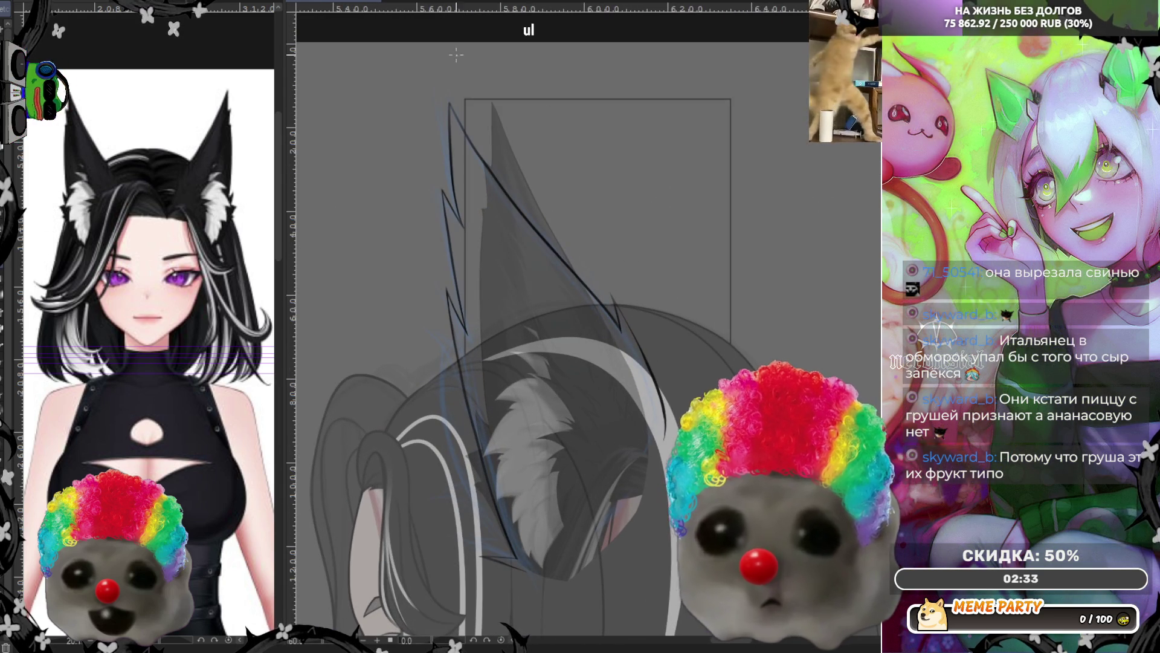
On the mirrored canvas, draw dark strokes up the ear edge and into its notch, then unmirror
scroll(625, 325, up, 5)
key(m)
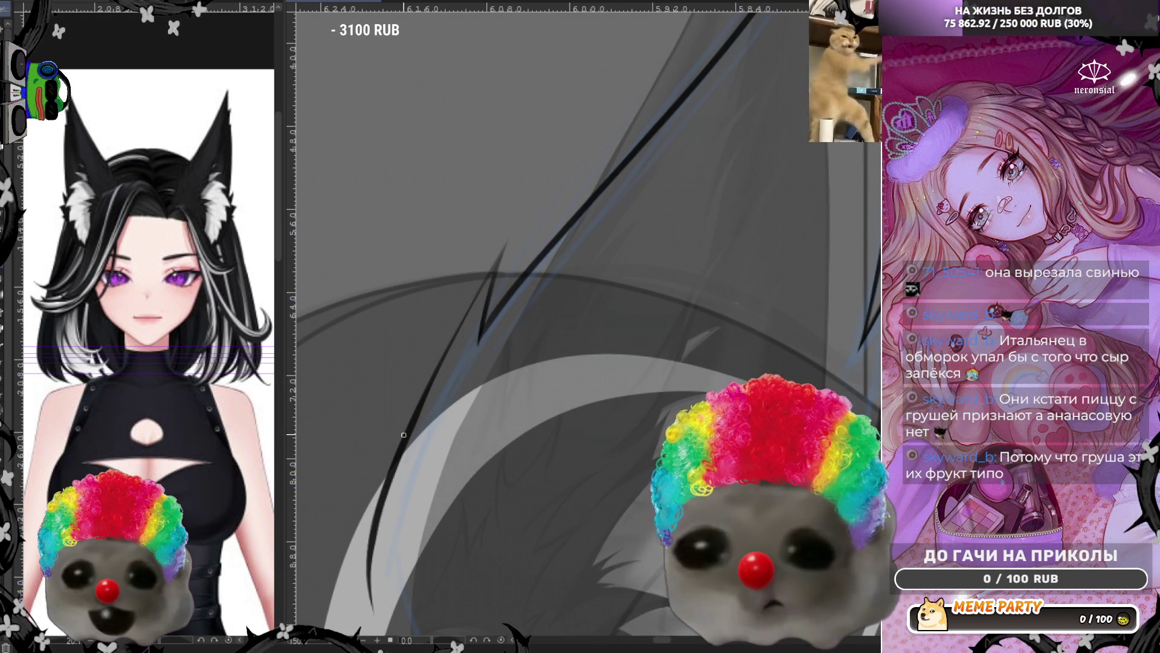
drag(421, 400, 531, 203)
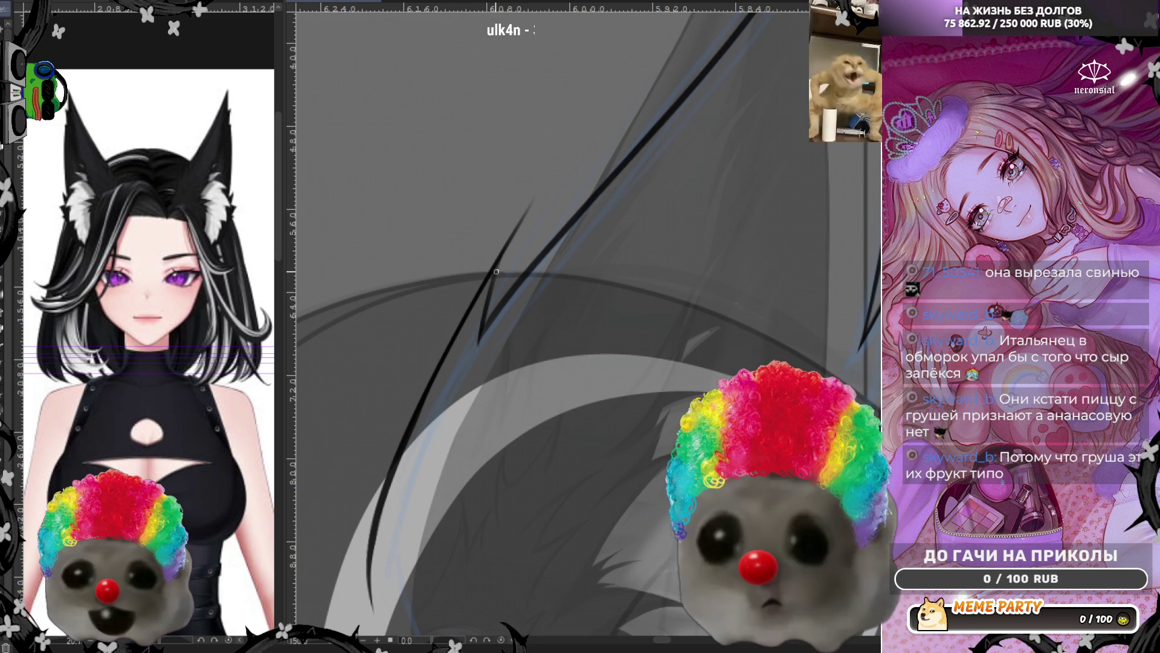
drag(480, 342, 514, 239)
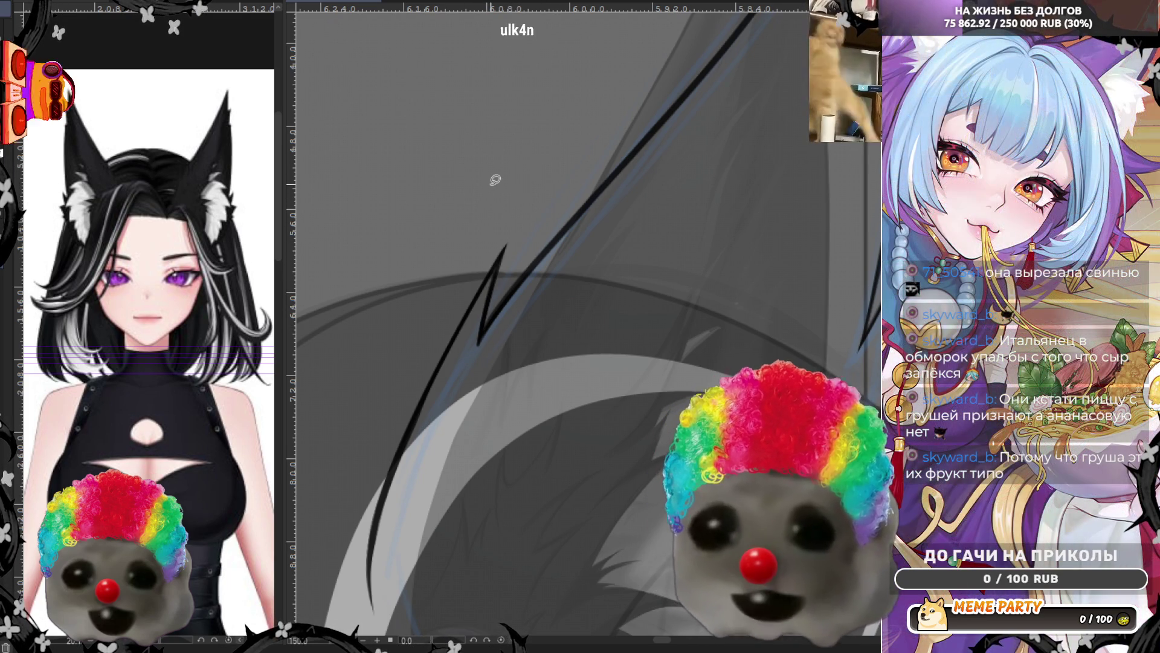
scroll(495, 180, down, 5)
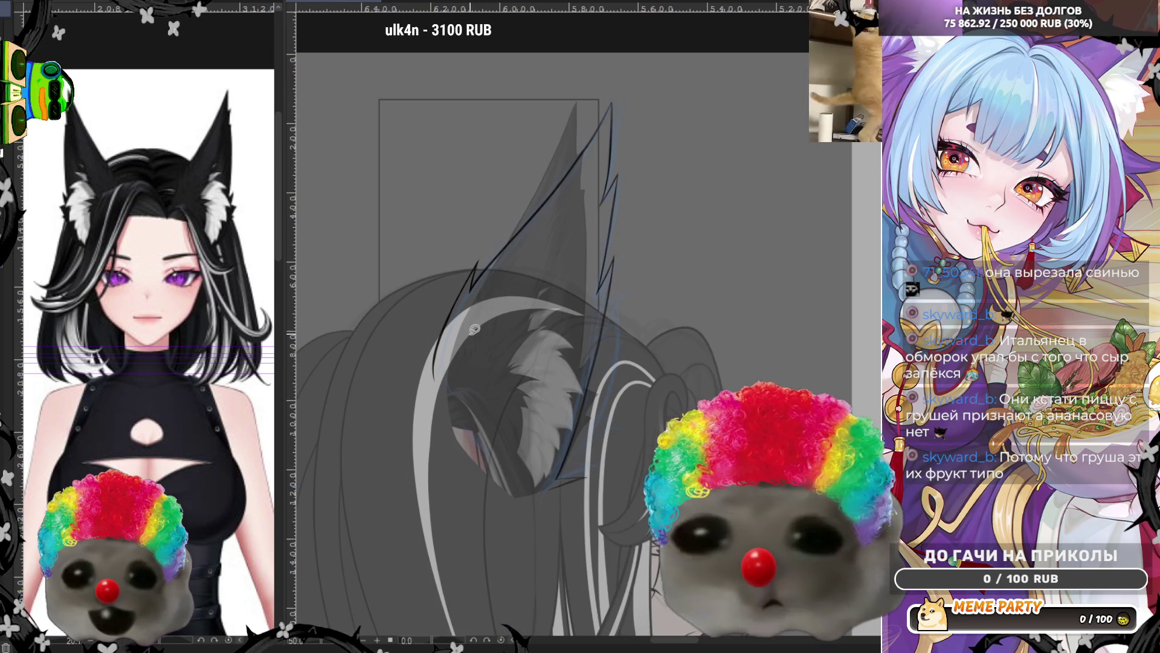
scroll(540, 199, up, 1)
scroll(506, 323, down, 1)
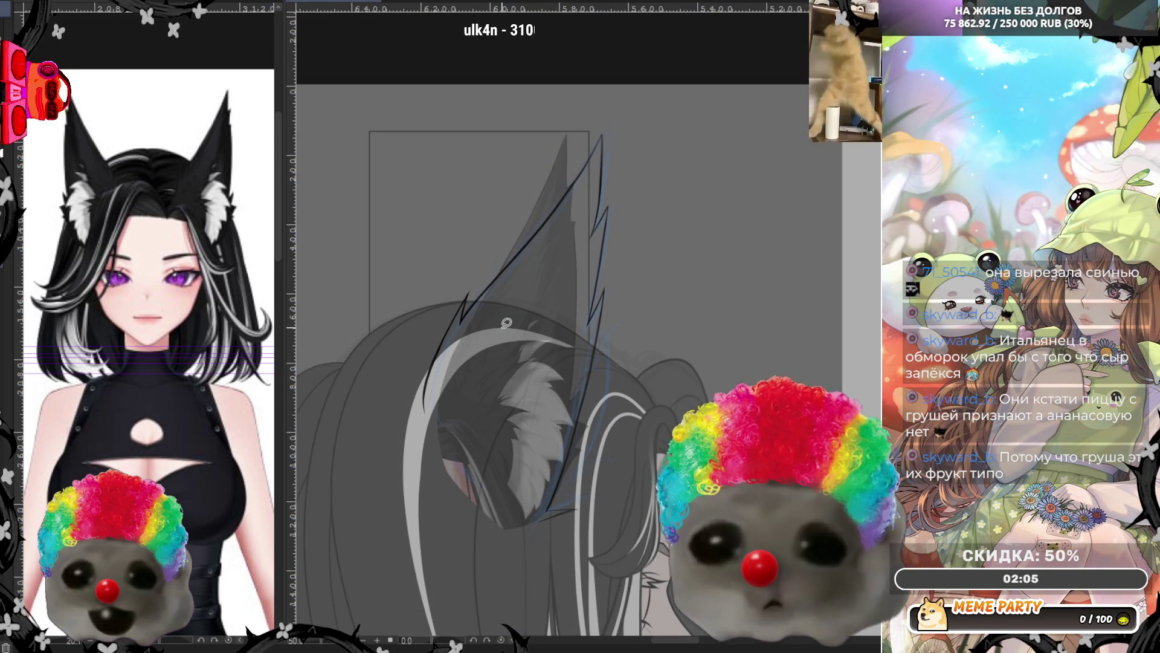
key(m)
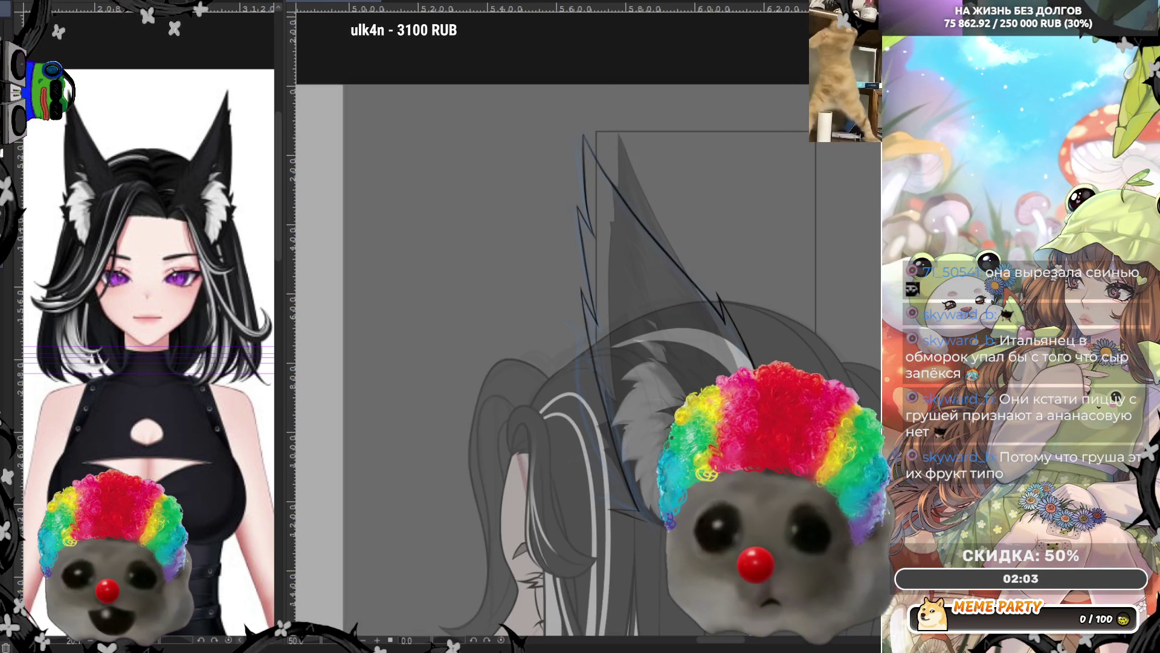
scroll(447, 144, down, 1)
scroll(628, 276, up, 3)
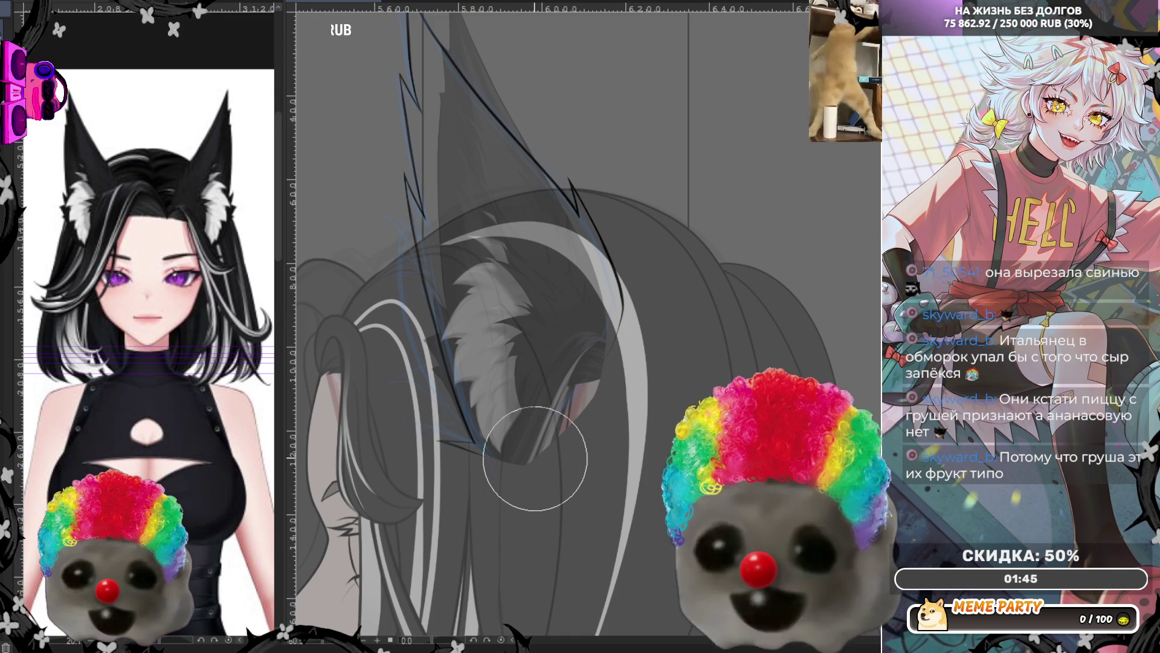
Ink a thin dark line below the ear fur and fill the strip along its base with dark tone
scroll(535, 458, up, 3)
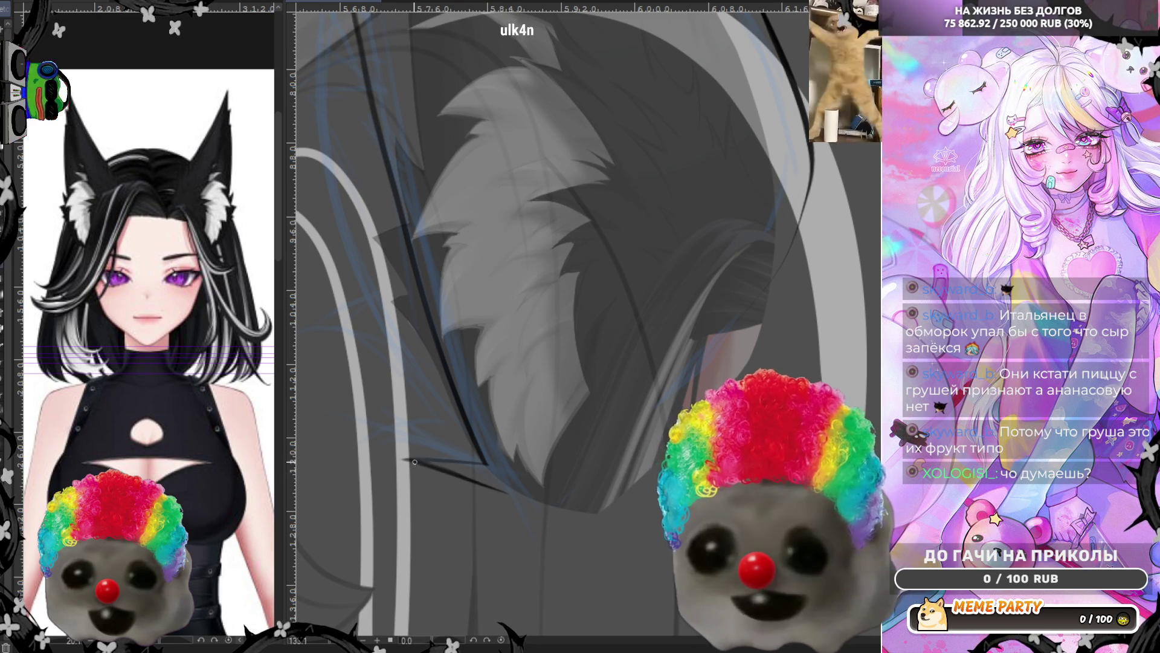
drag(414, 461, 496, 487)
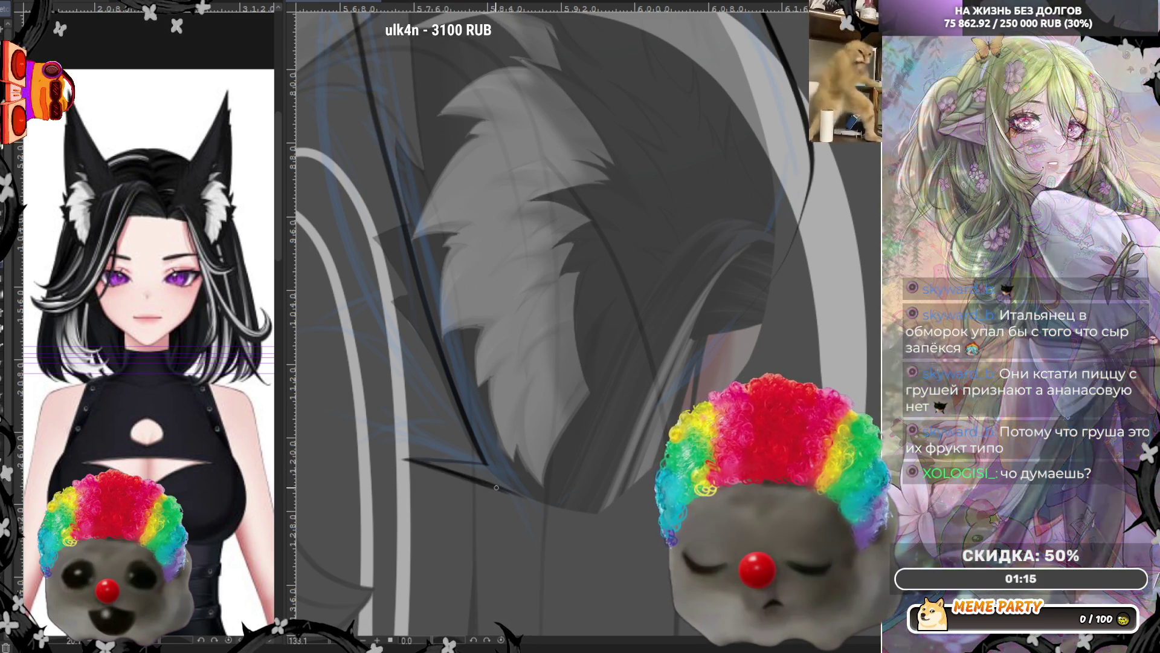
drag(406, 459, 493, 488)
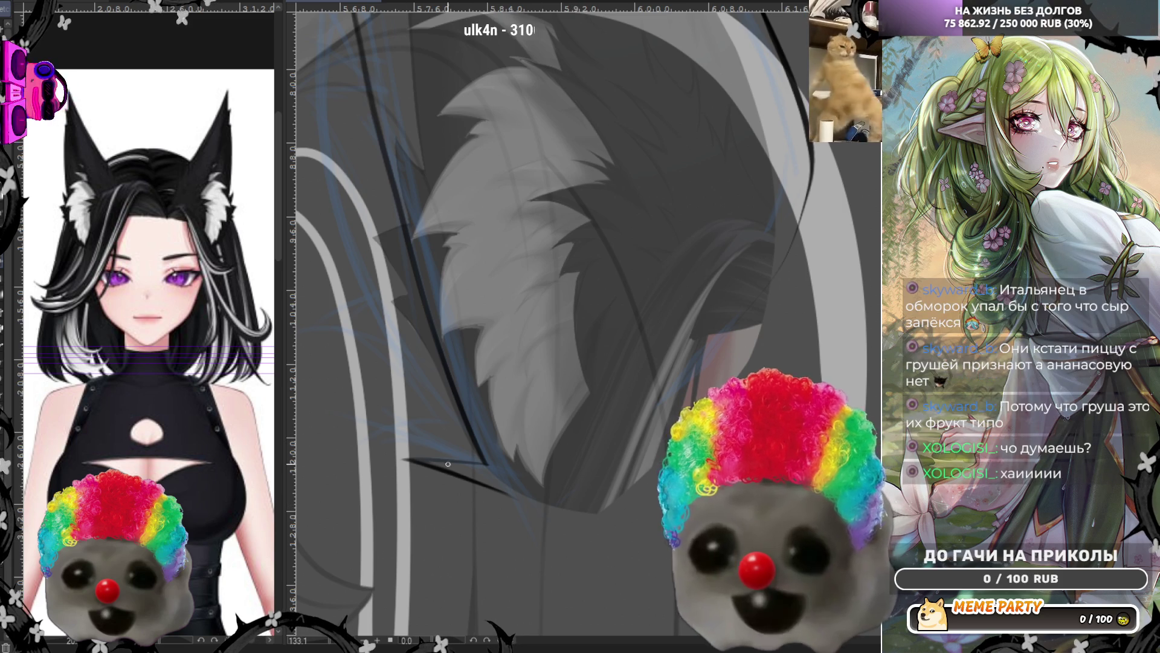
drag(406, 460, 493, 466)
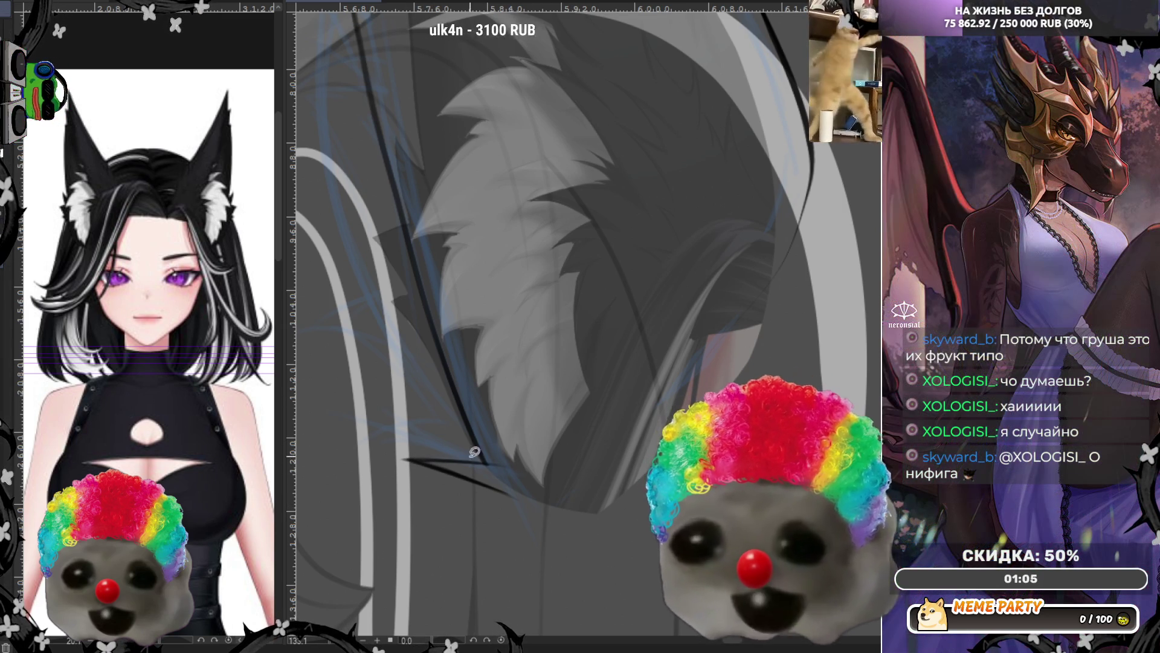
drag(444, 451, 538, 465)
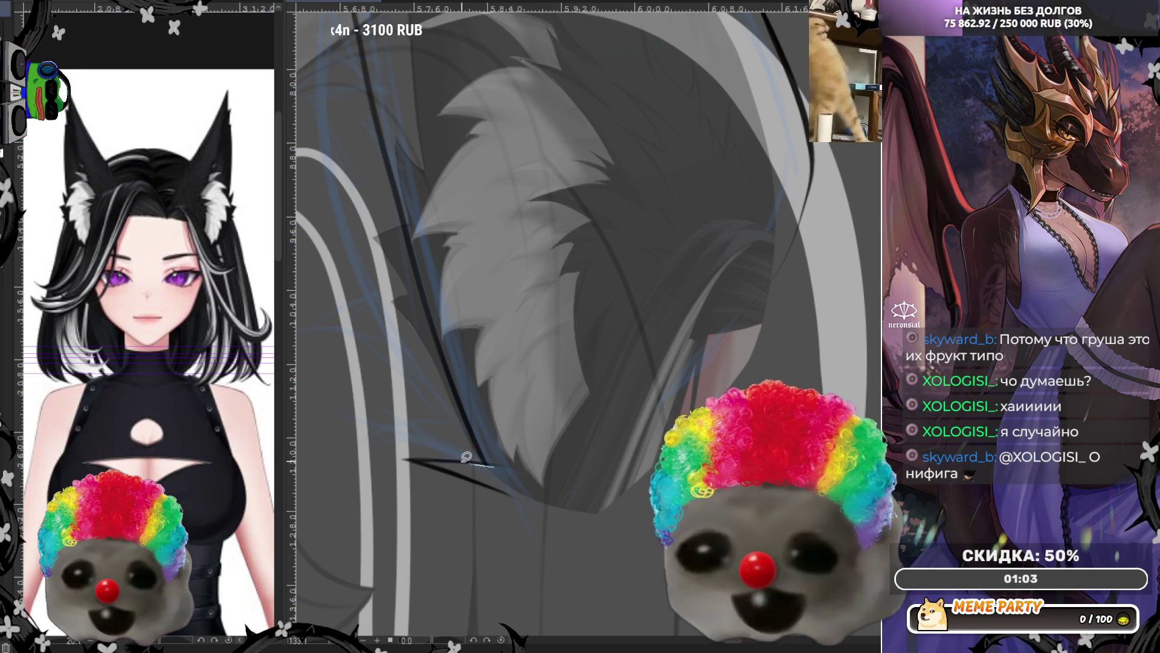
drag(554, 469, 502, 472)
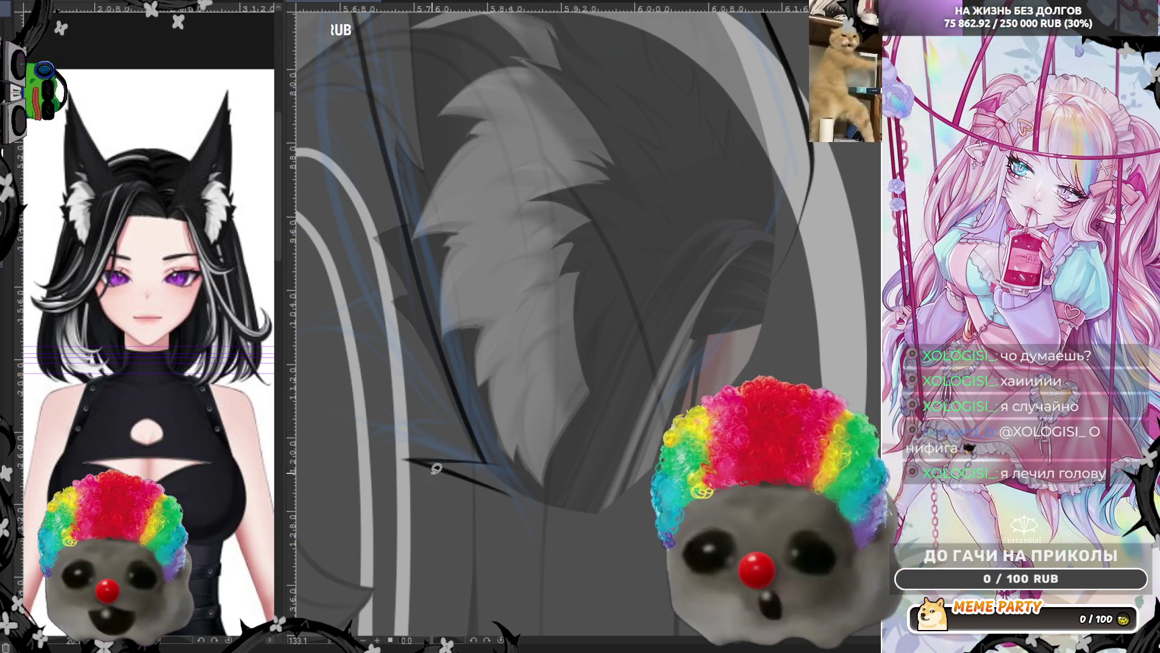
drag(365, 479, 446, 494)
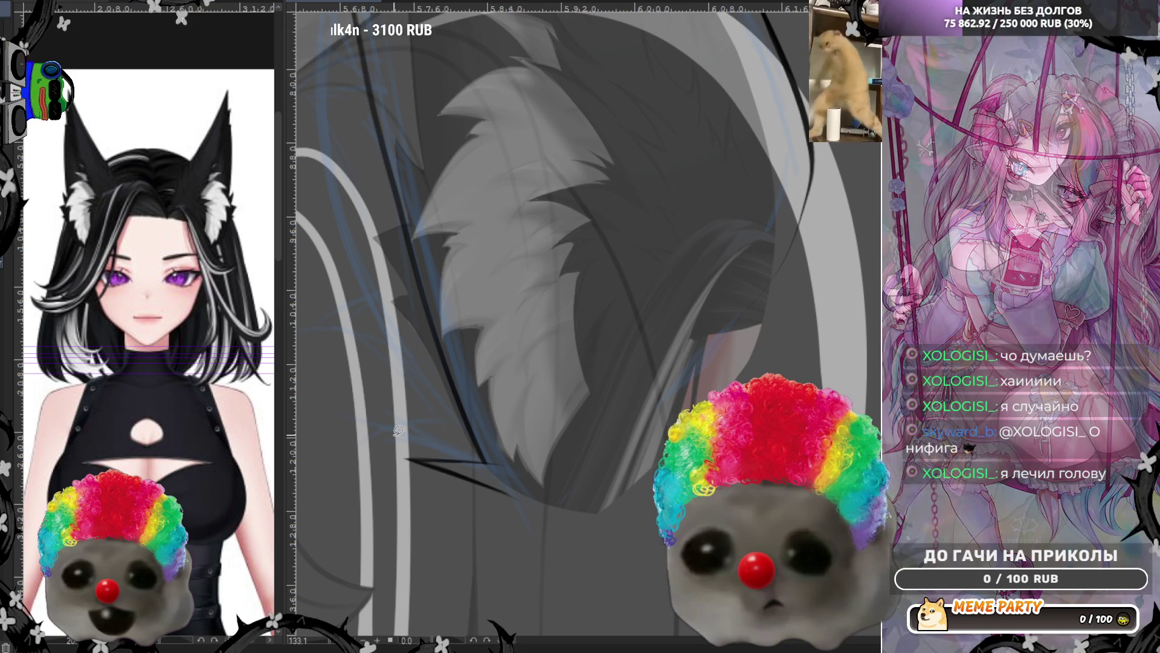
Mirror the canvas with H to check the ear, then zoom out to the full figures
scroll(597, 467, down, 3)
scroll(585, 391, down, 2)
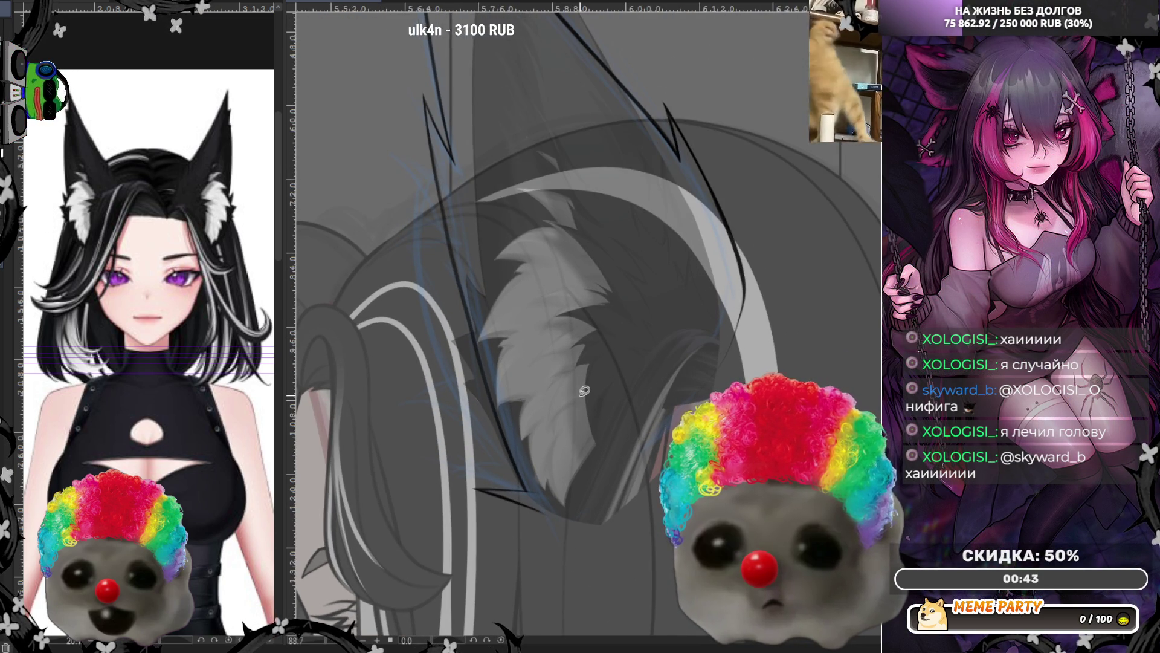
scroll(585, 391, up, 1)
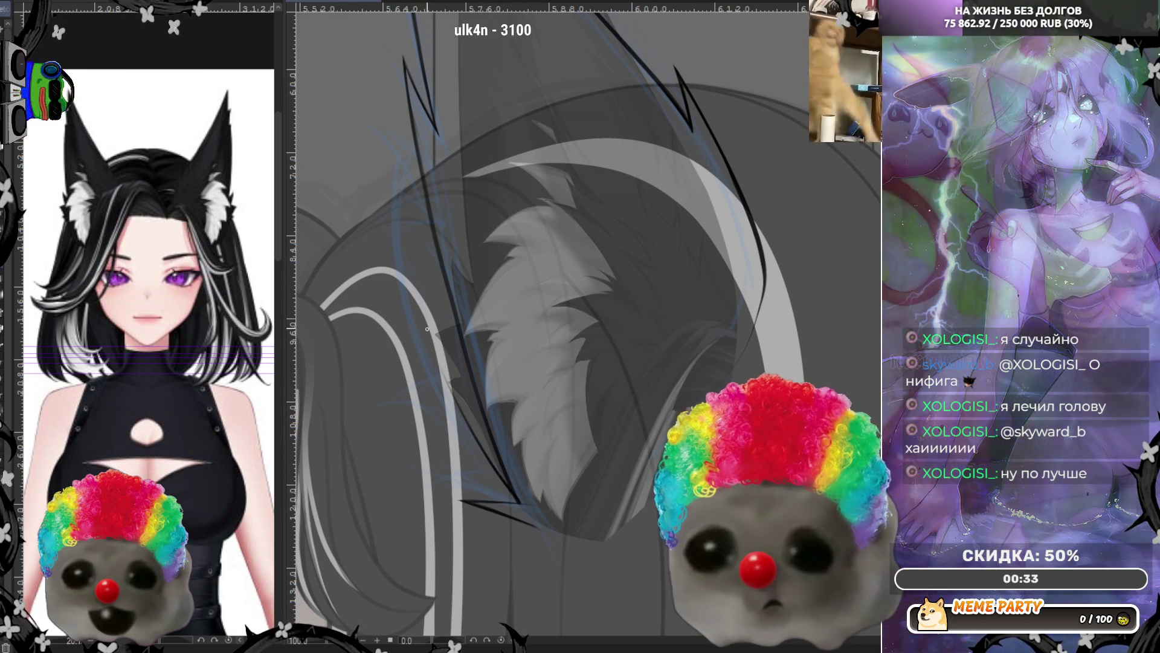
key(h)
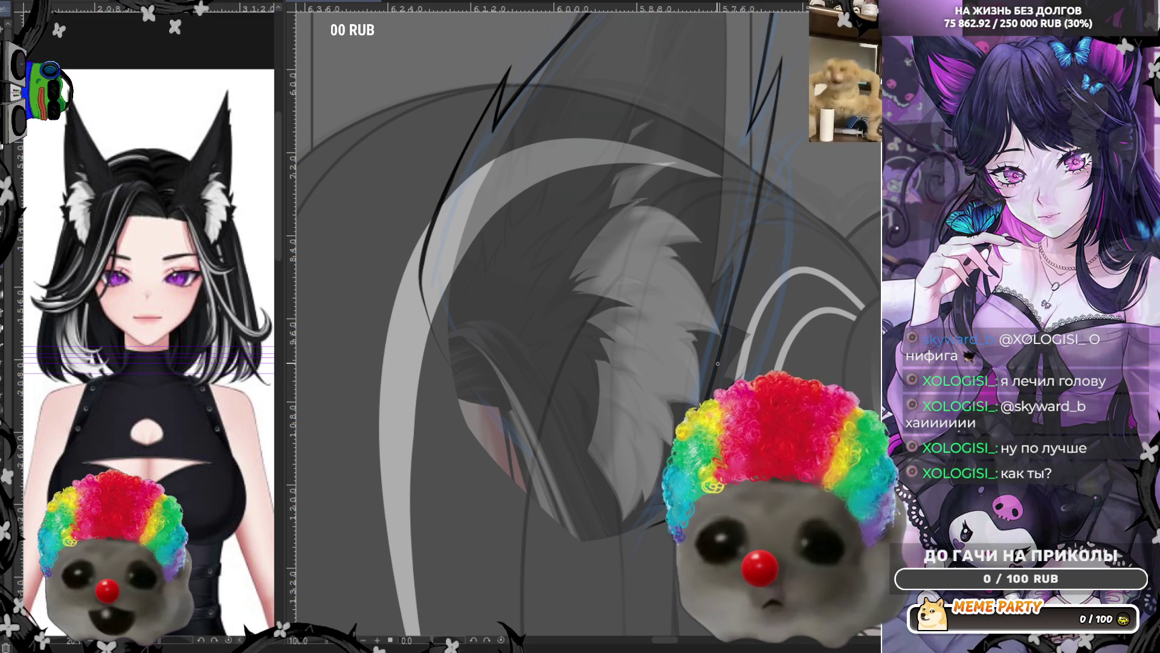
scroll(498, 163, down, 8)
scroll(499, 163, down, 2)
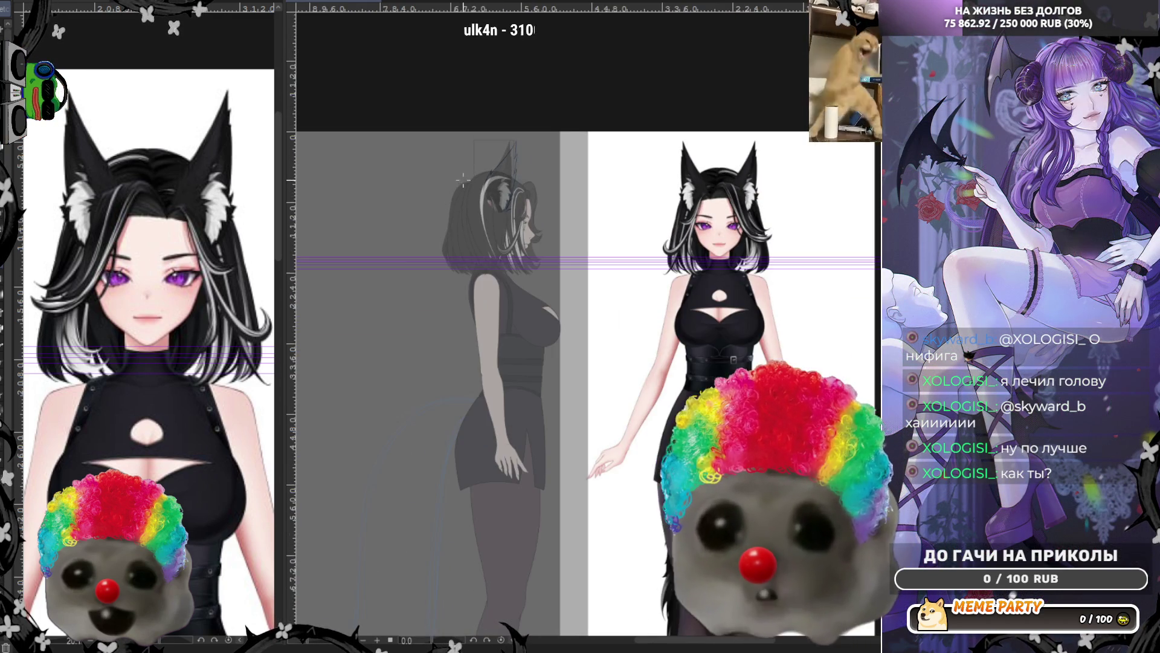
Zoom around the side-view and front-view figures, then close in on the side-view head and ear
scroll(652, 225, down, 1)
scroll(517, 220, up, 2)
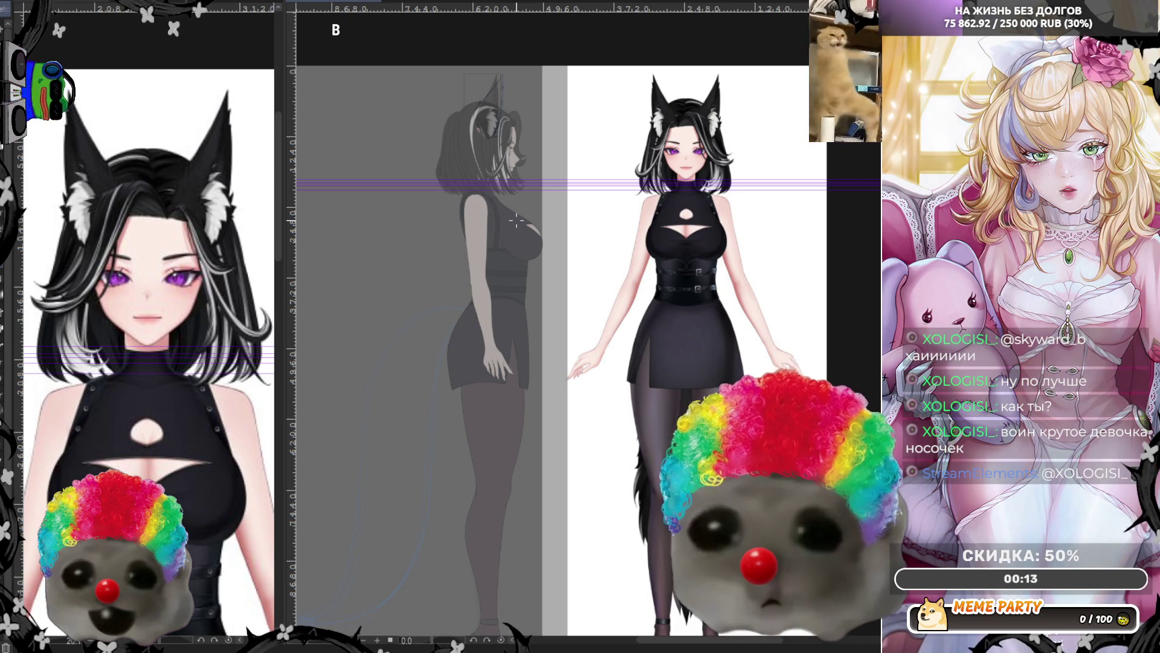
scroll(422, 158, down, 1)
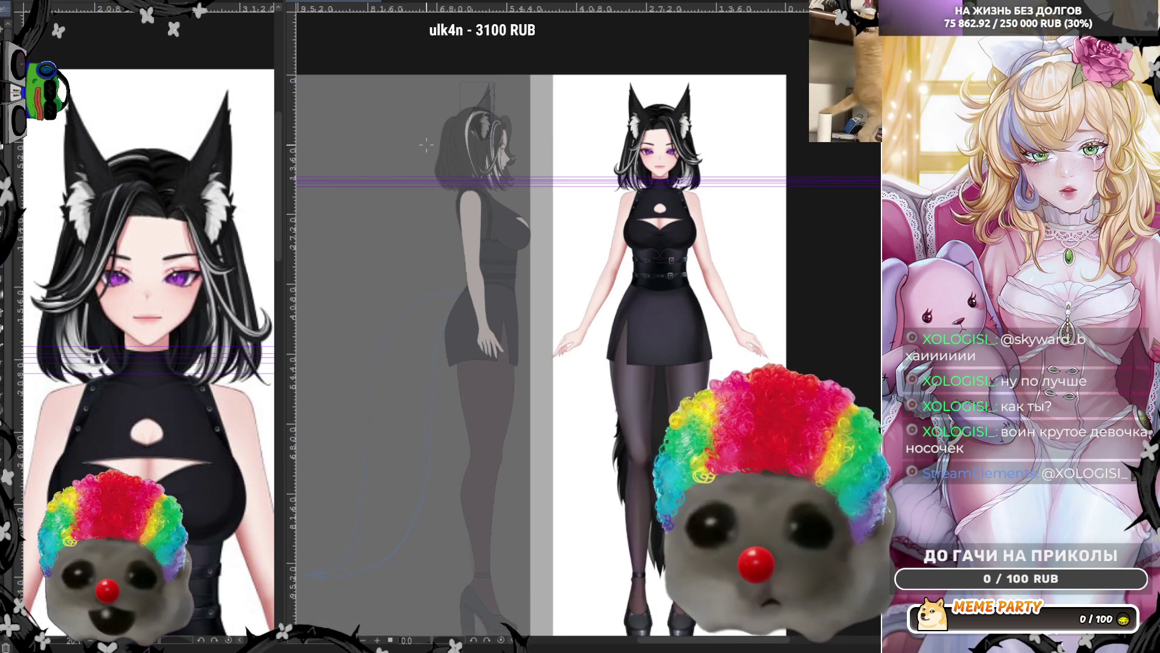
scroll(614, 339, up, 1)
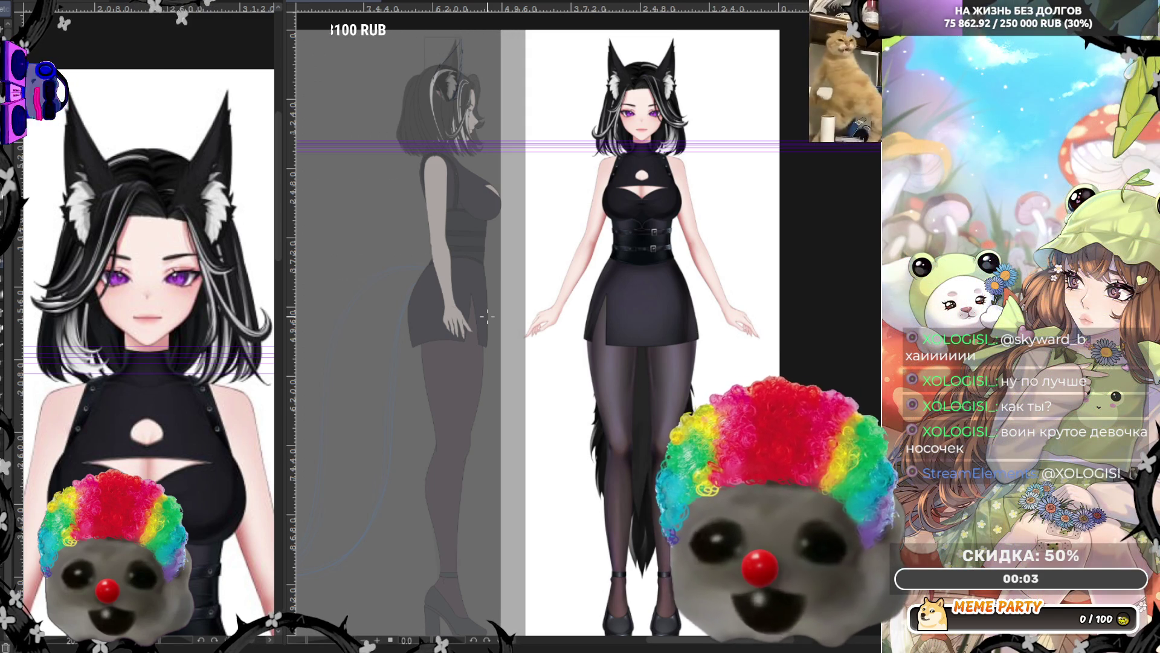
scroll(487, 315, down, 1)
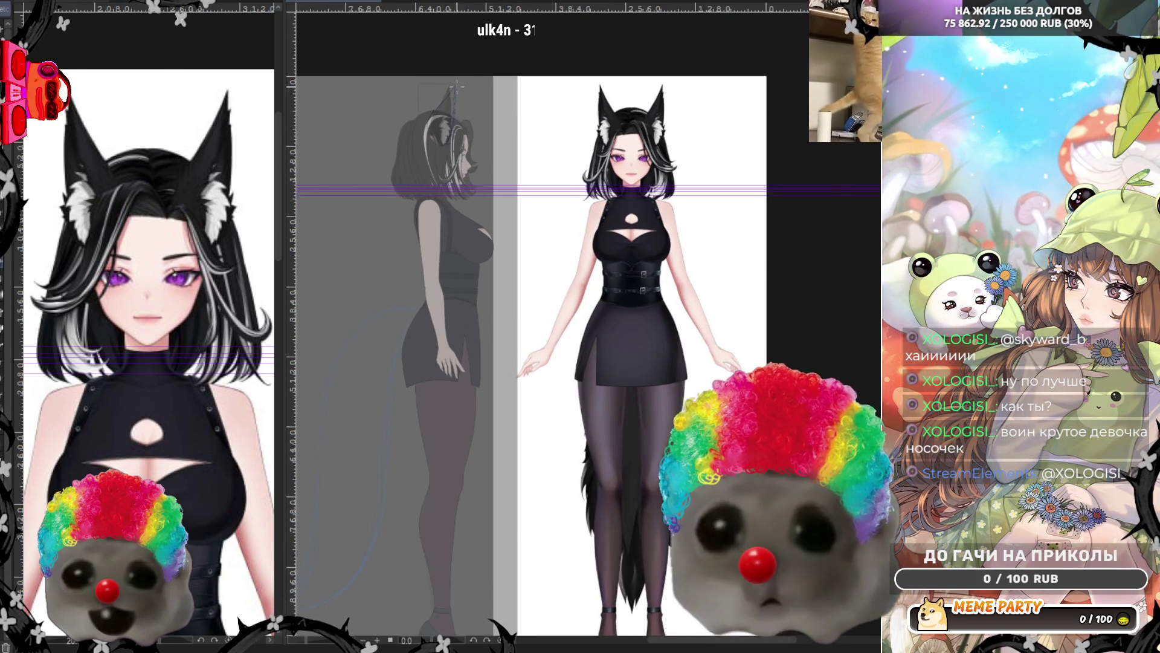
scroll(454, 91, up, 2)
scroll(454, 92, up, 1)
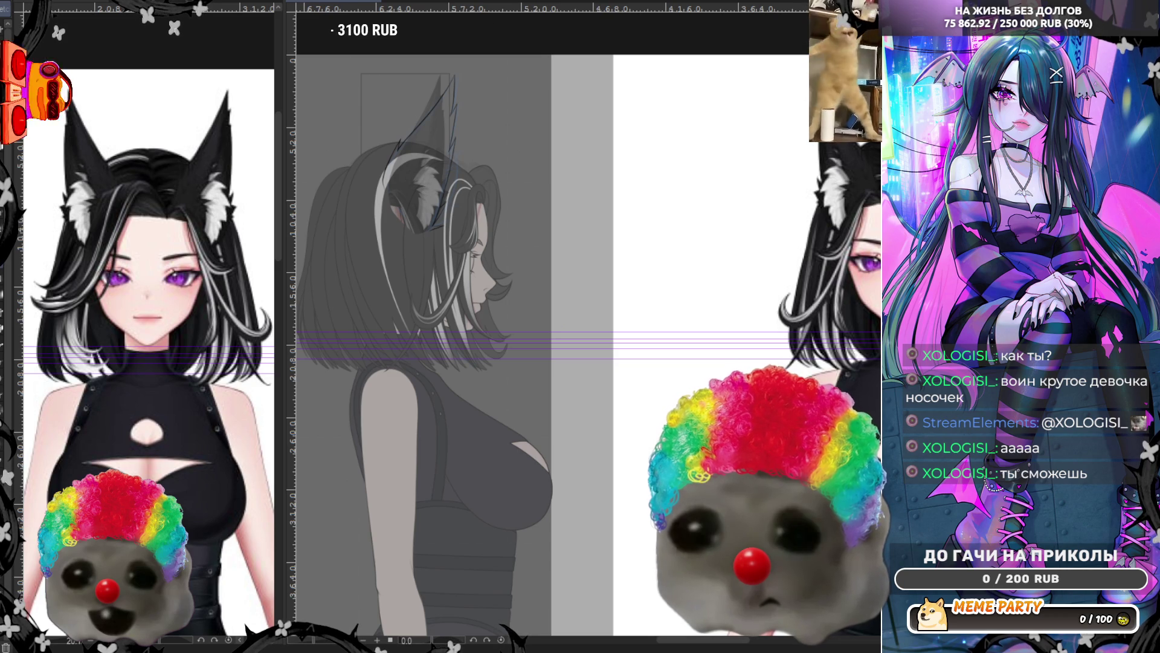
Zoom in on the ear and ink a short dark line along its edge
scroll(417, 199, up, 5)
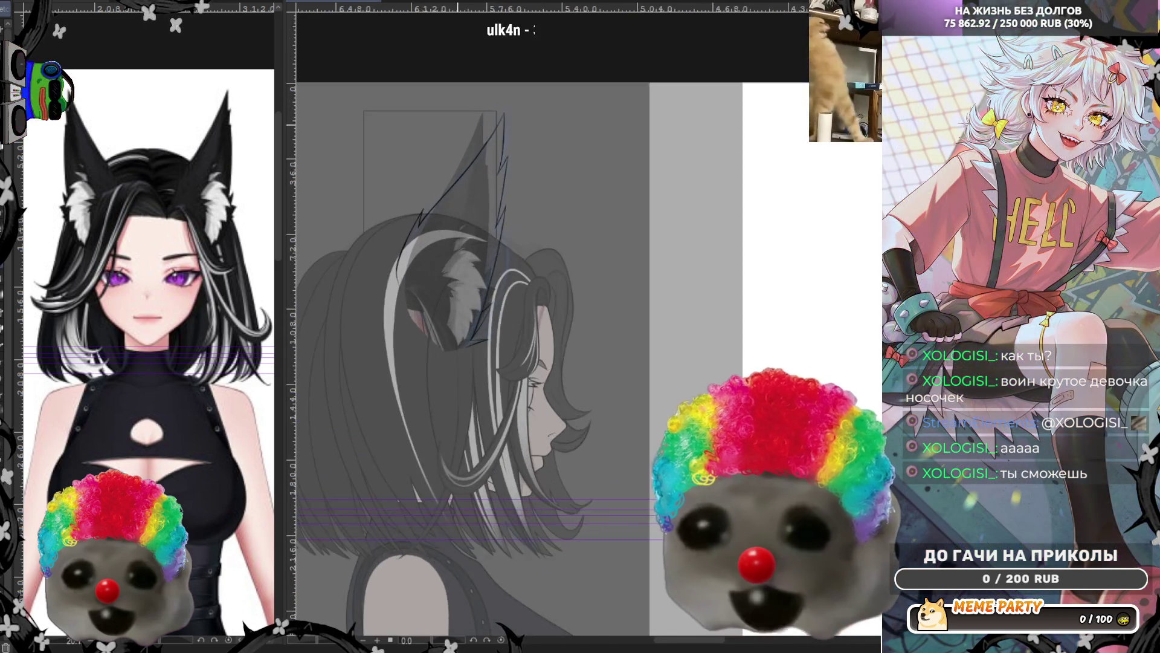
scroll(520, 332, up, 1)
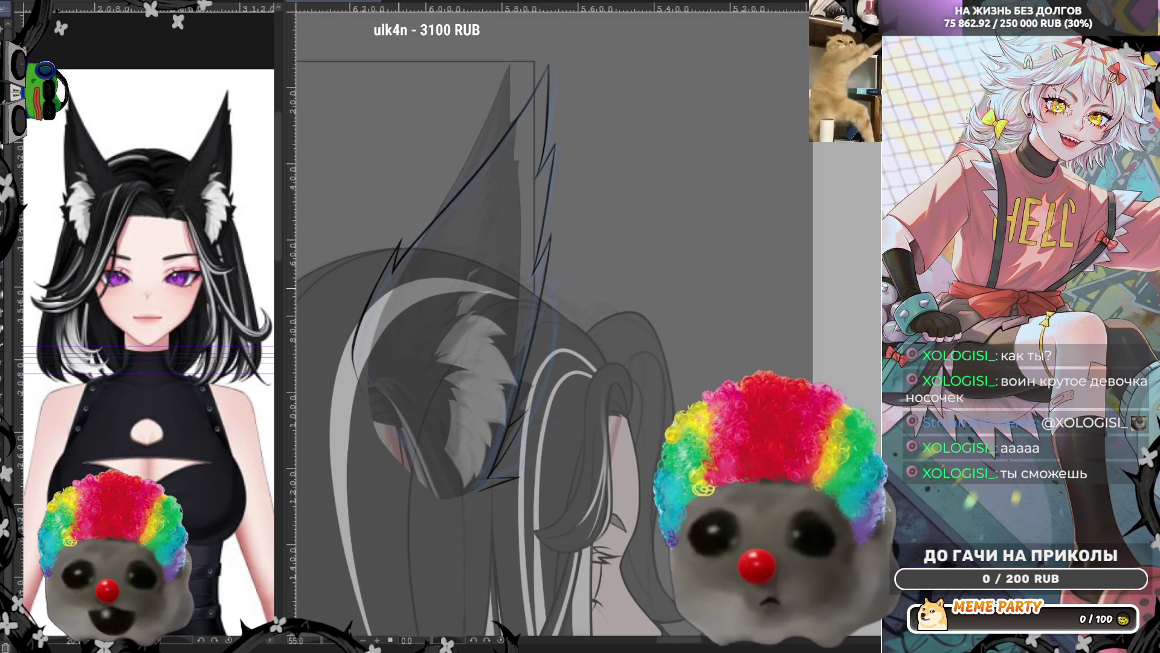
scroll(514, 423, up, 5)
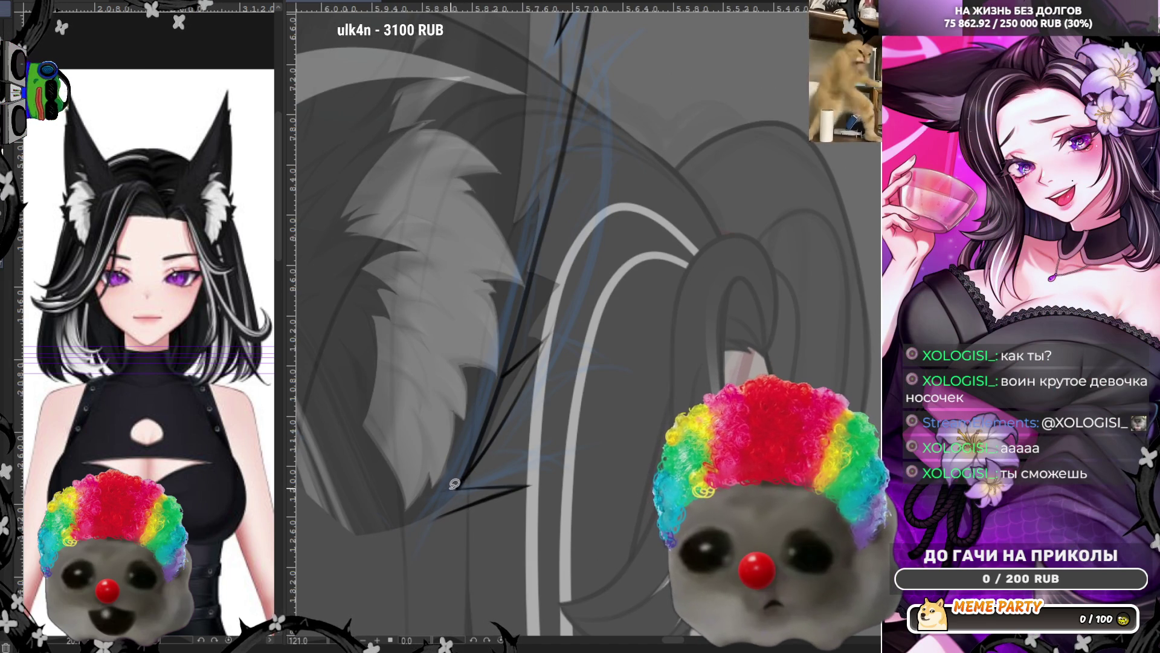
drag(490, 381, 472, 398)
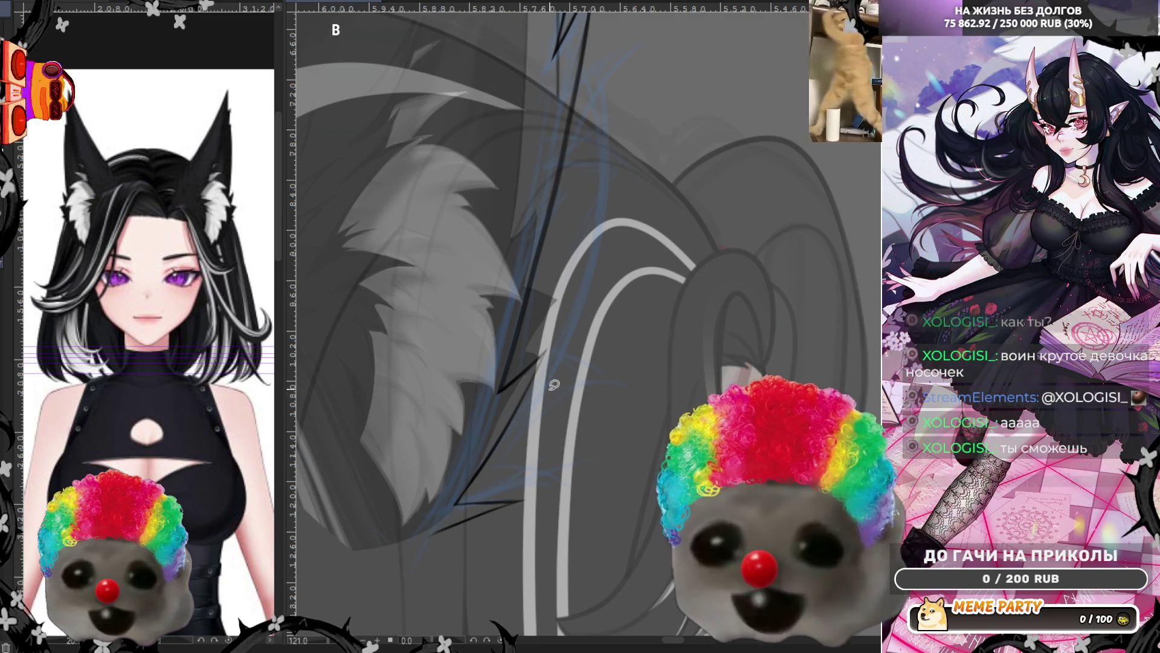
scroll(570, 323, down, 3)
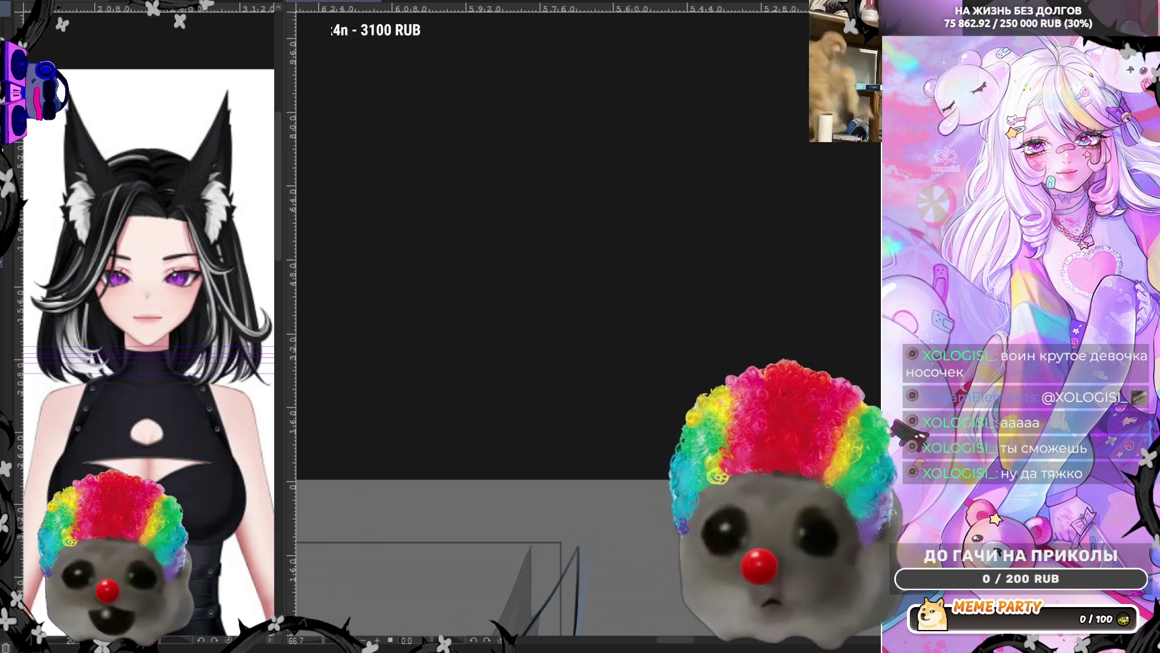
Halve the brush size with [ and zoom out and back in to frame the jagged ear outline
scroll(584, 324, down, 5)
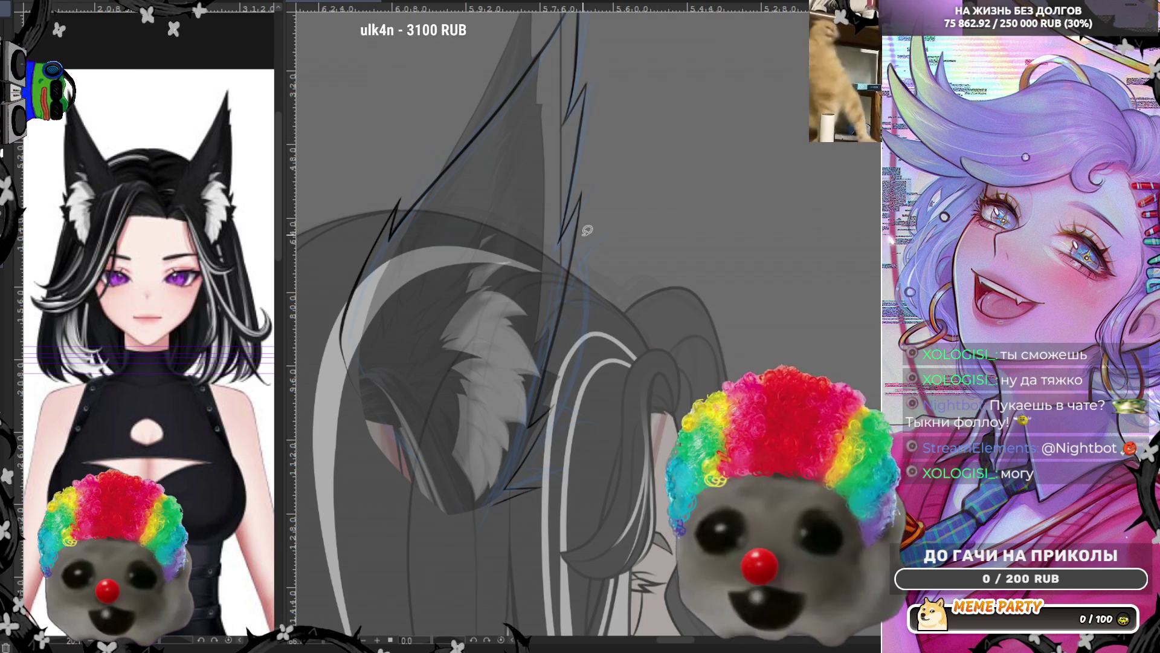
scroll(457, 234, up, 3)
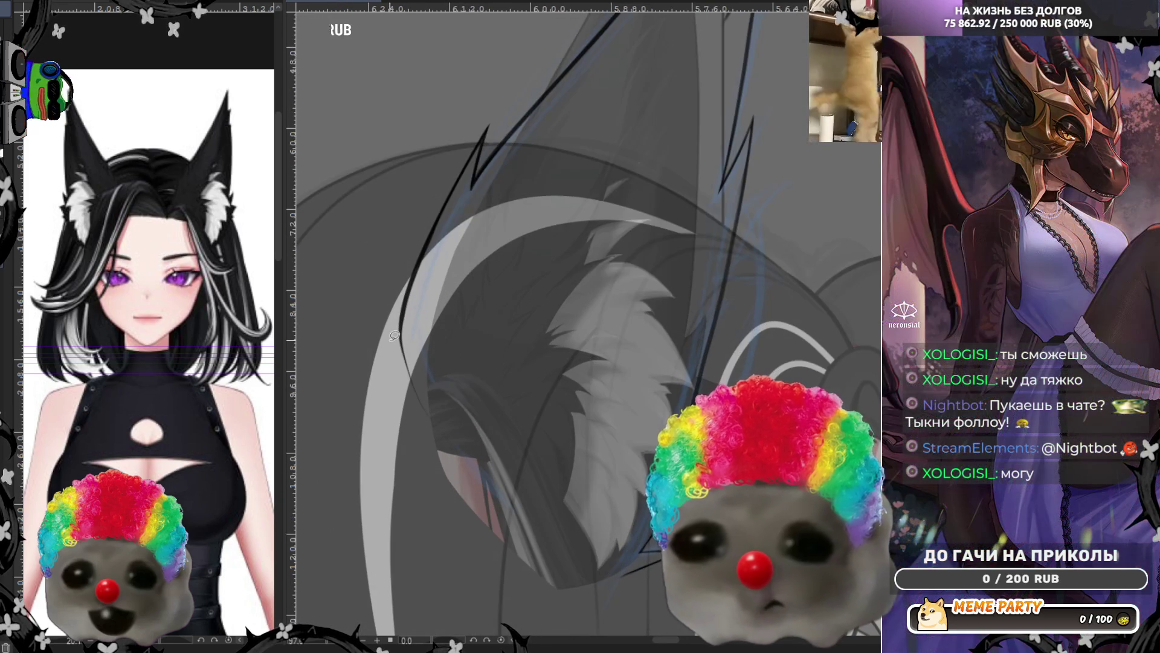
scroll(435, 326, down, 1)
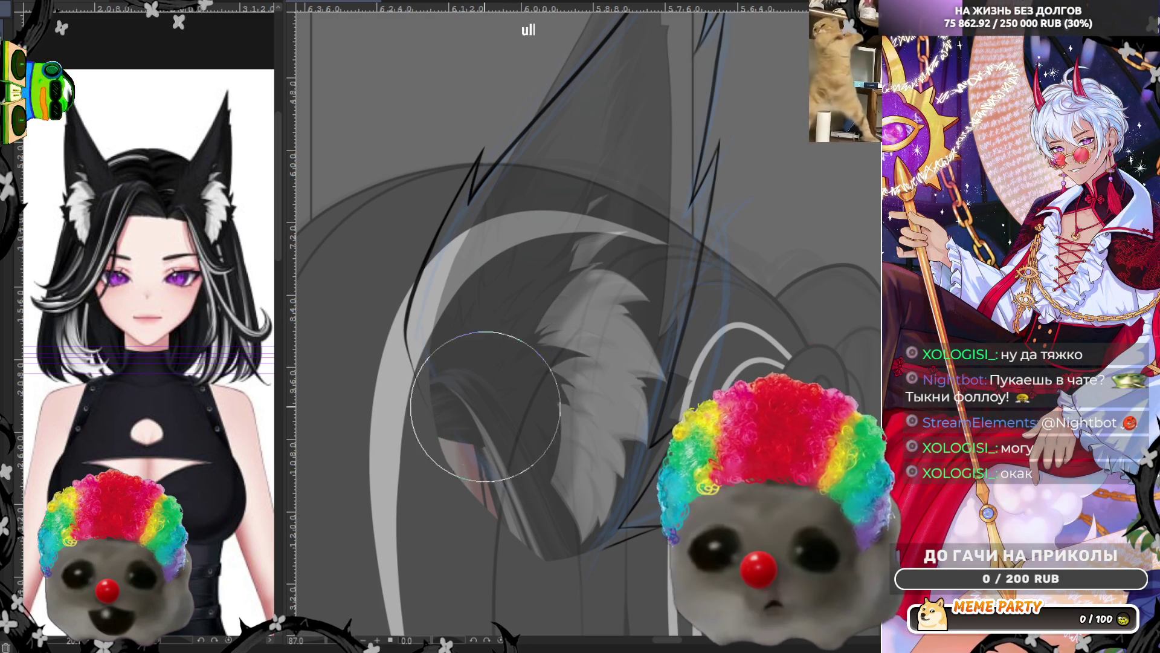
key(bracketleft)
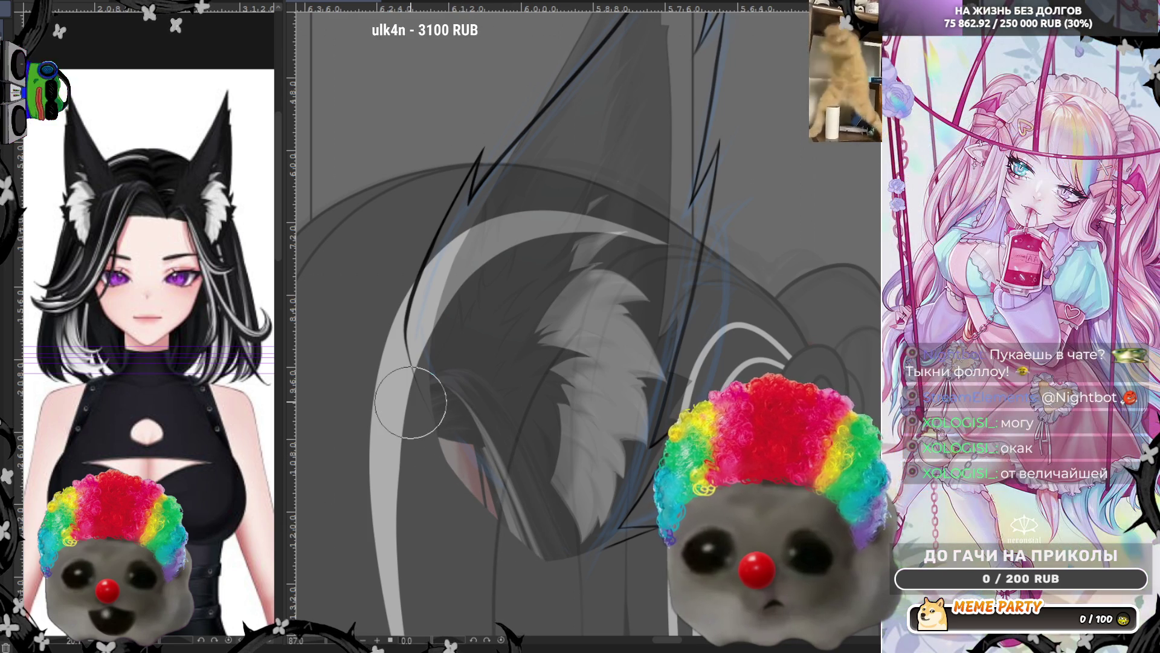
scroll(414, 376, down, 2)
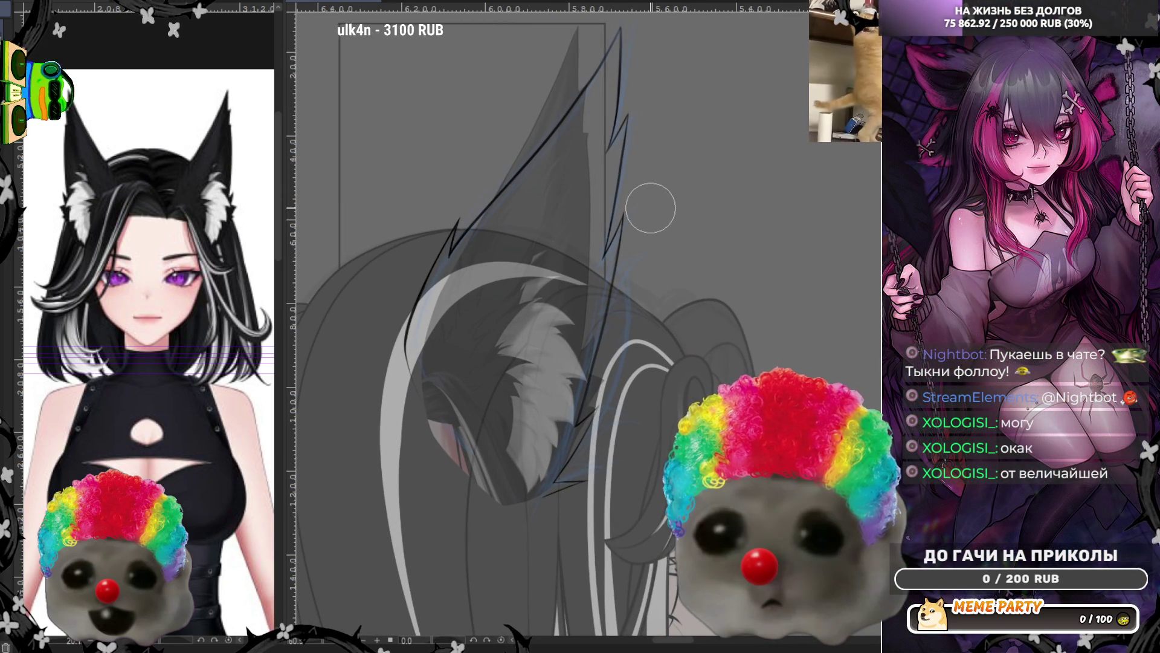
scroll(394, 166, down, 3)
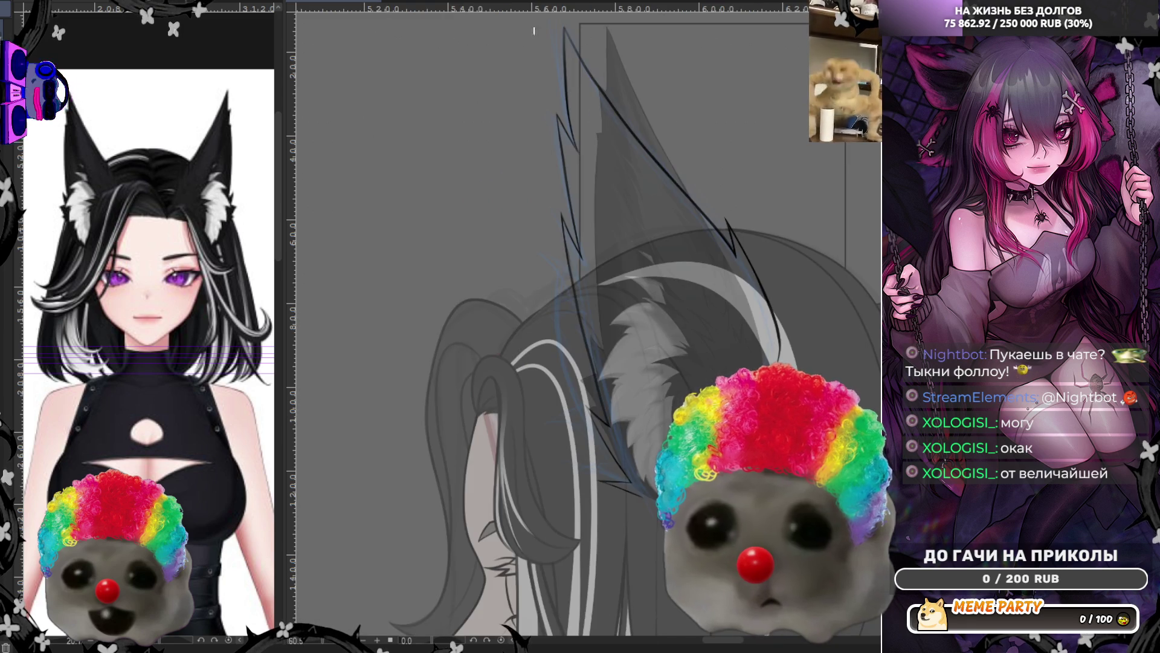
scroll(541, 320, up, 2)
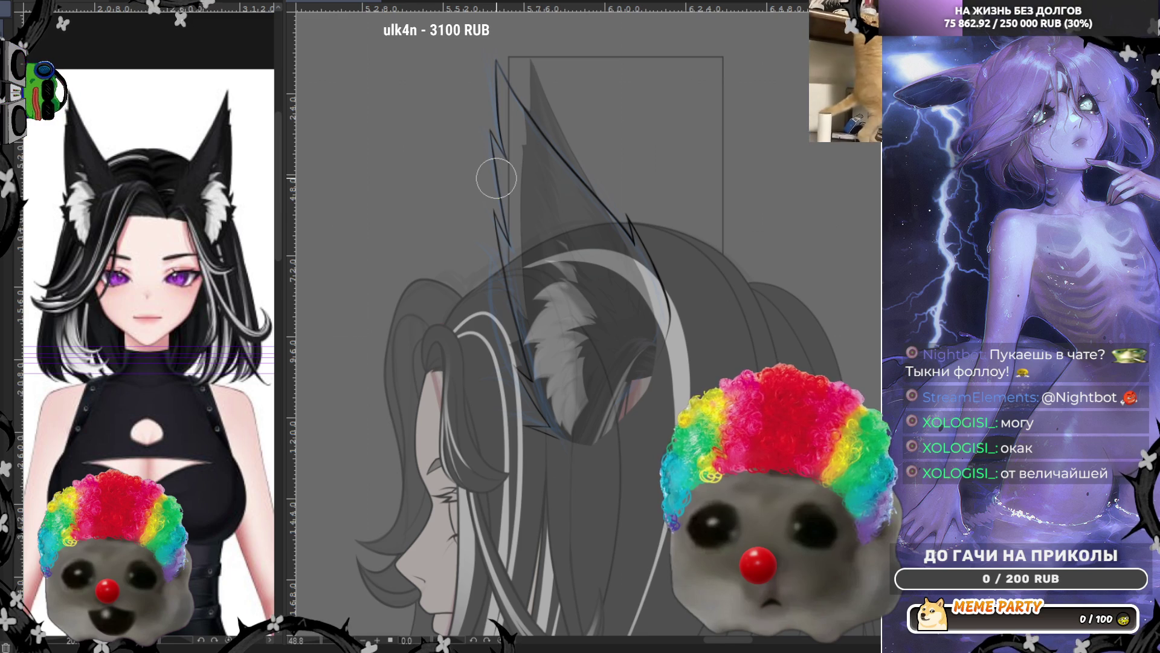
scroll(524, 103, up, 2)
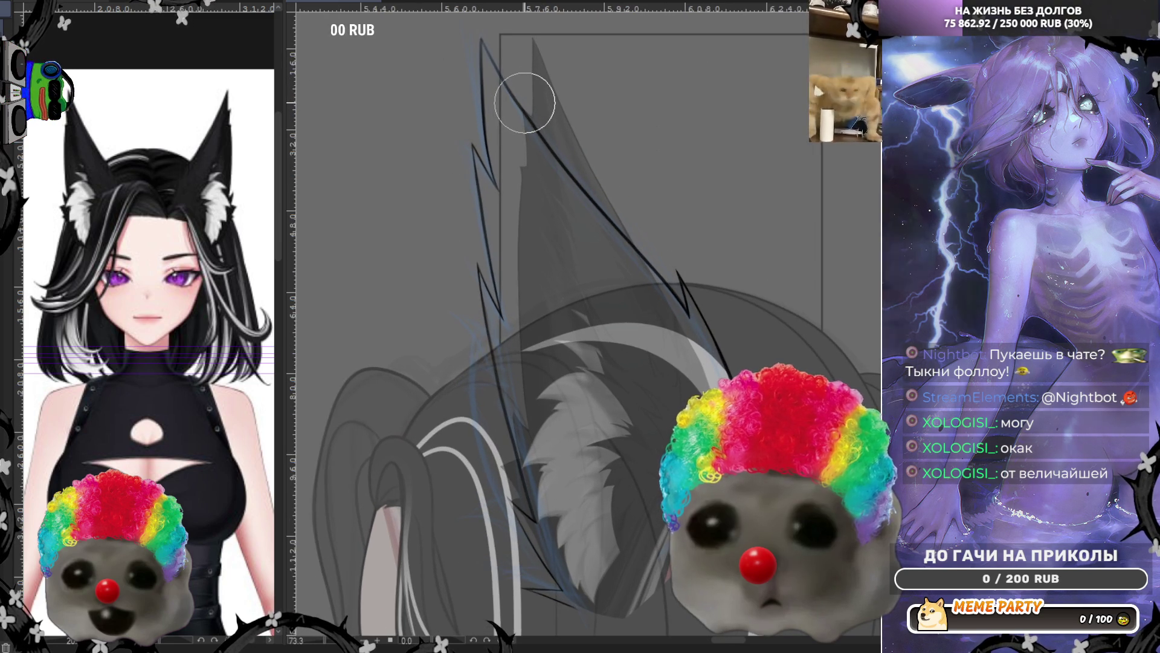
scroll(567, 386, up, 1)
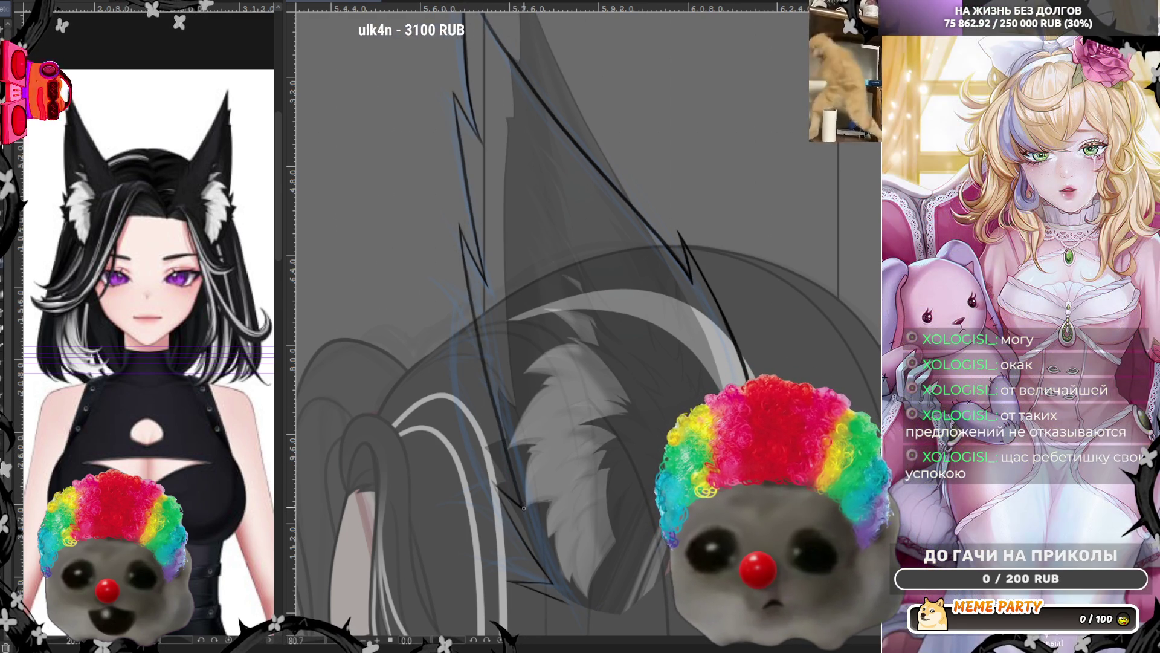
After several undone attempts, redraw the dark line up the ear's left edge from bottom to tip
mouse_move(456, 274)
mouse_down()
mouse_move(523, 510)
mouse_move(462, 233)
mouse_up()
key(ctrl+z)
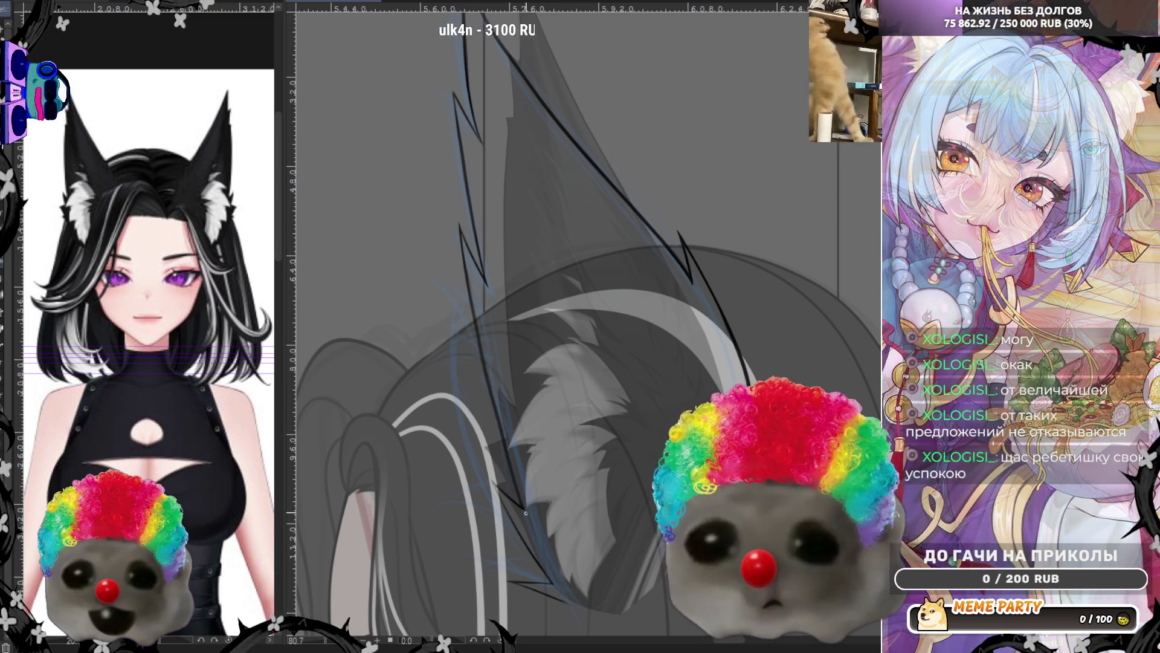
drag(523, 510, 459, 227)
key(ctrl+z)
drag(522, 504, 465, 229)
key(ctrl+z)
drag(523, 506, 461, 228)
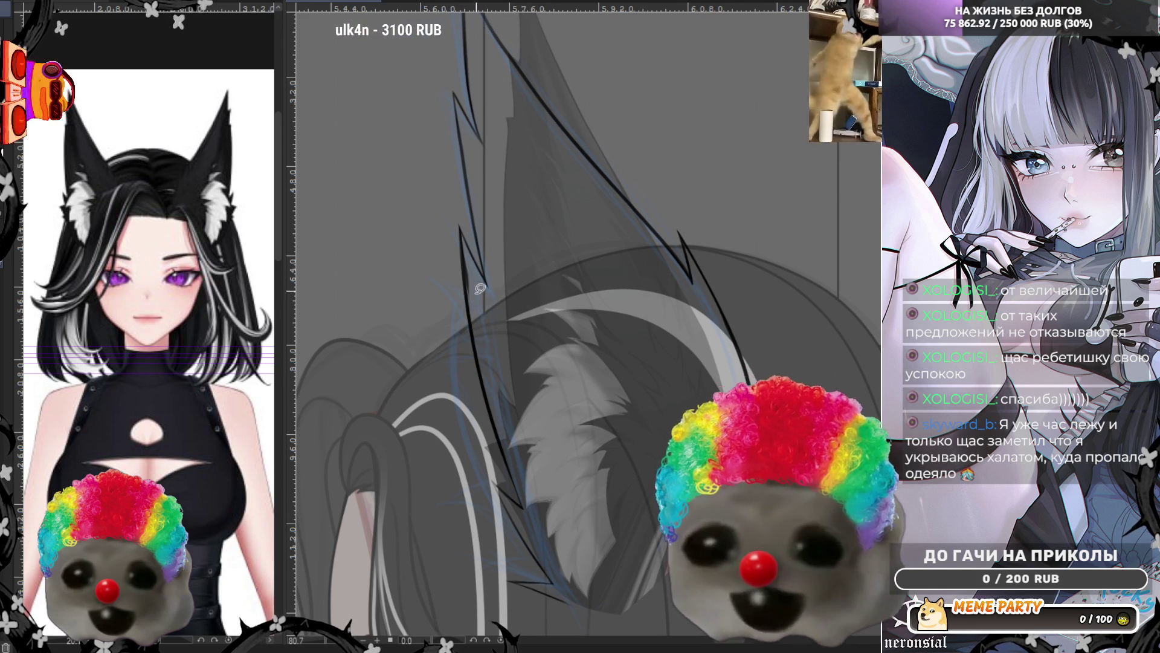
Add thin light highlight strokes along the ear's lower outline, undoing the stray ones
drag(478, 344, 466, 228)
mouse_move(517, 361)
mouse_down()
mouse_move(467, 242)
mouse_move(467, 264)
mouse_up()
key(ctrl+z)
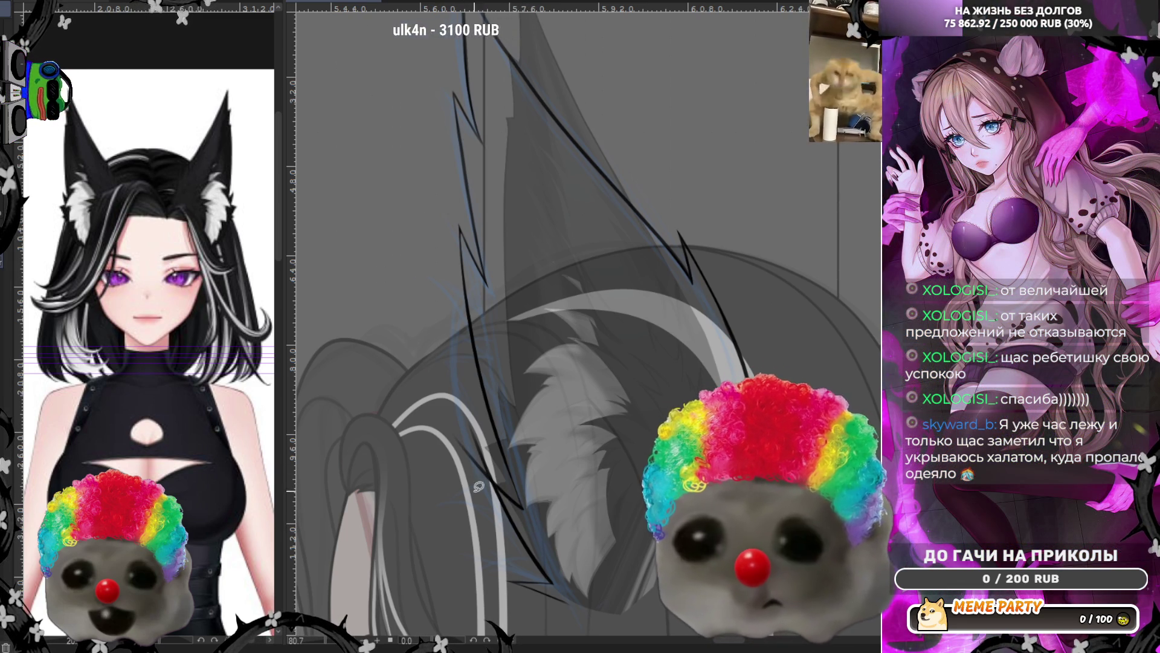
drag(522, 547, 458, 390)
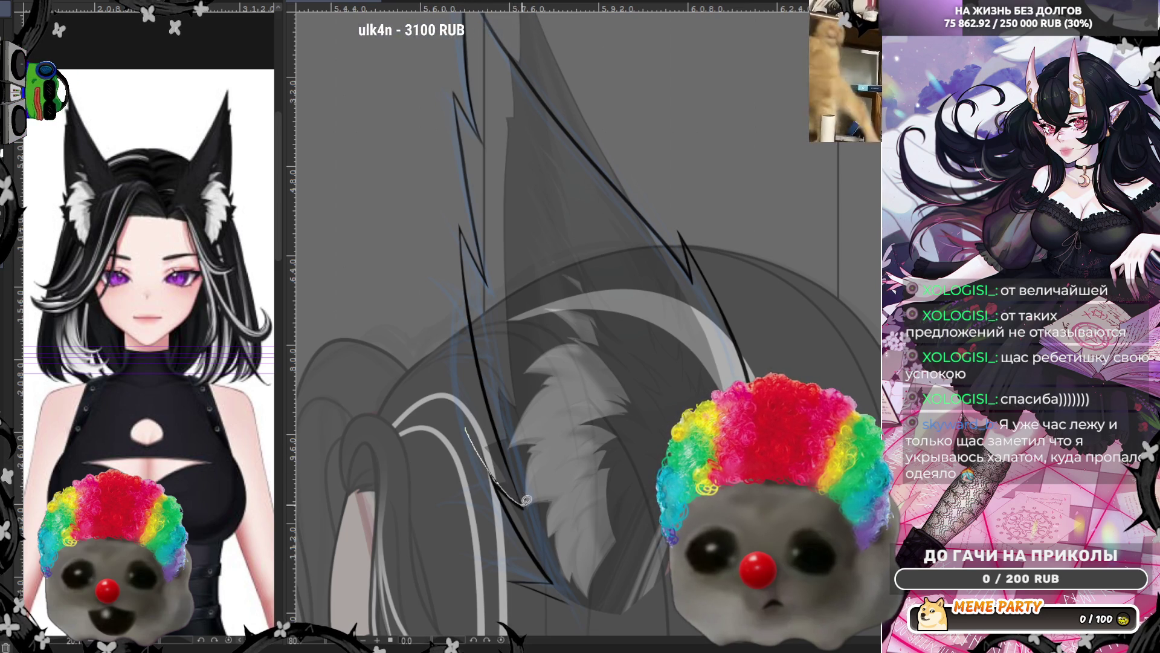
drag(521, 506, 465, 443)
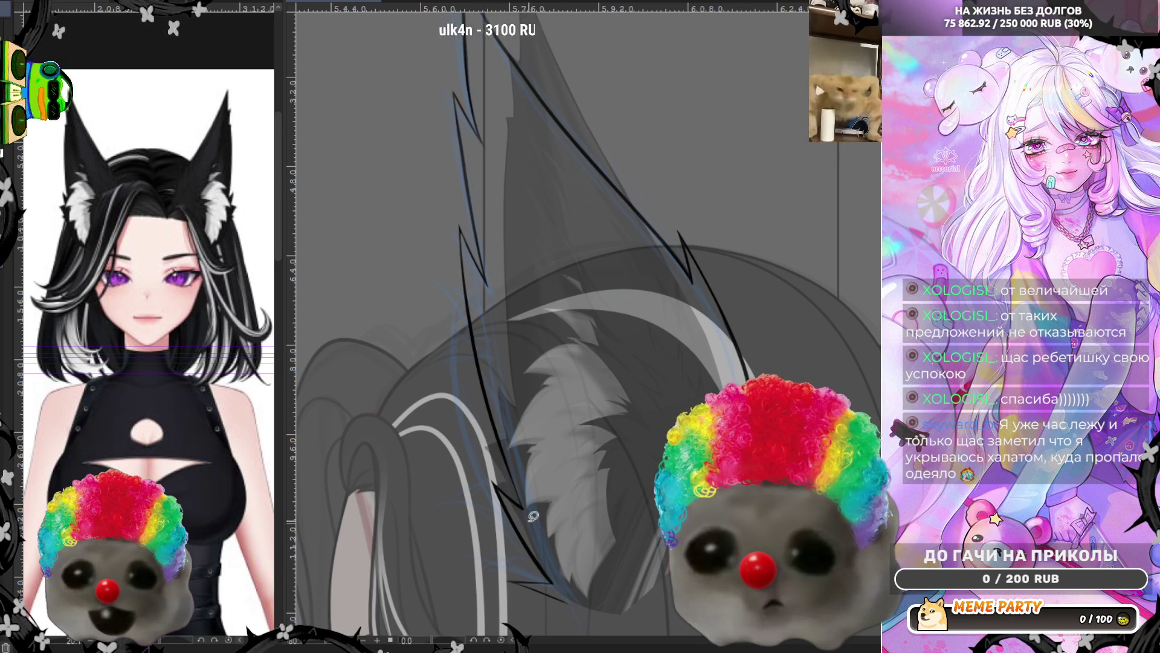
drag(517, 513, 581, 607)
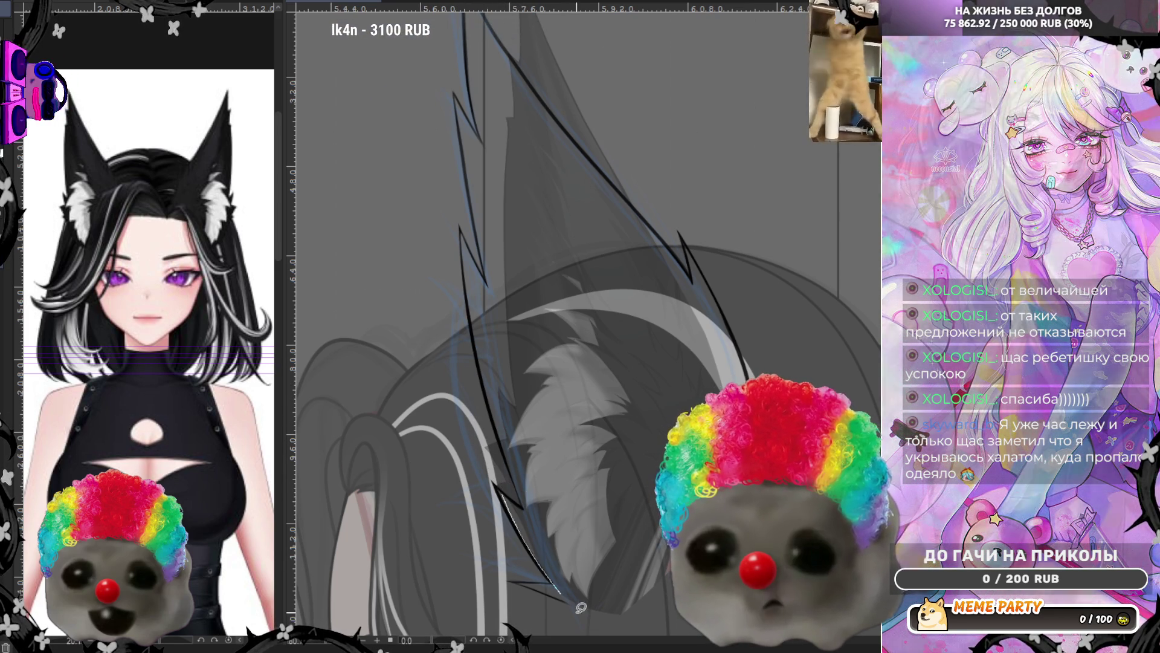
key(ctrl+z)
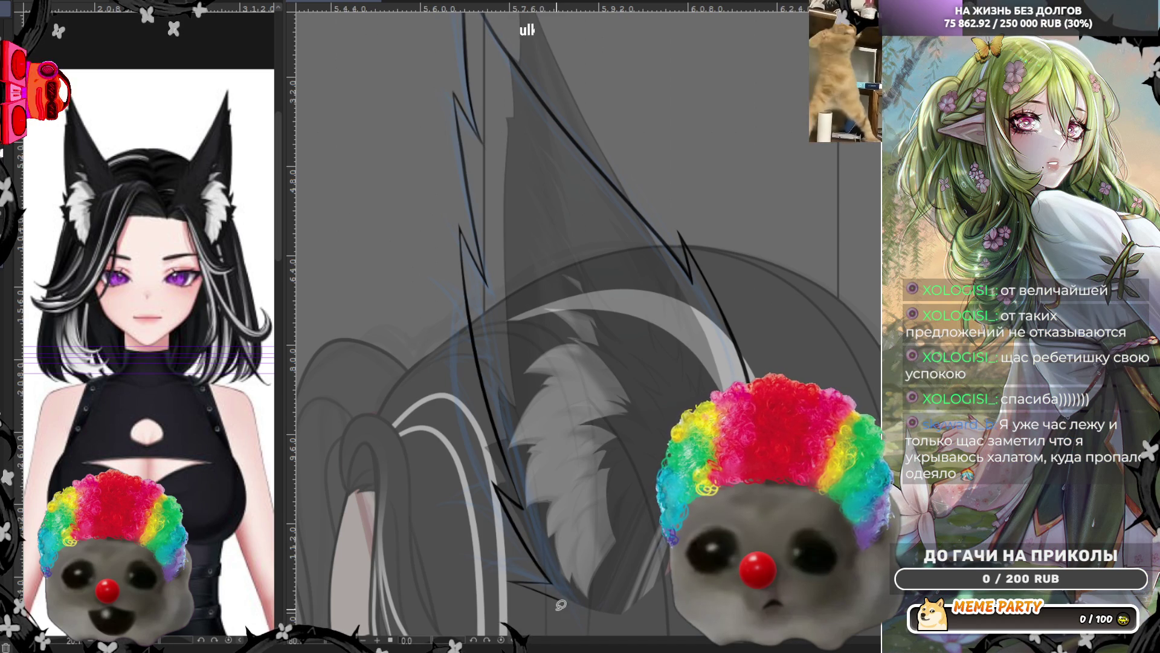
Zoom out briefly, then zoom in close on the rear cat ear's zigzag upper outline
scroll(626, 397, down, 2)
scroll(568, 97, up, 2)
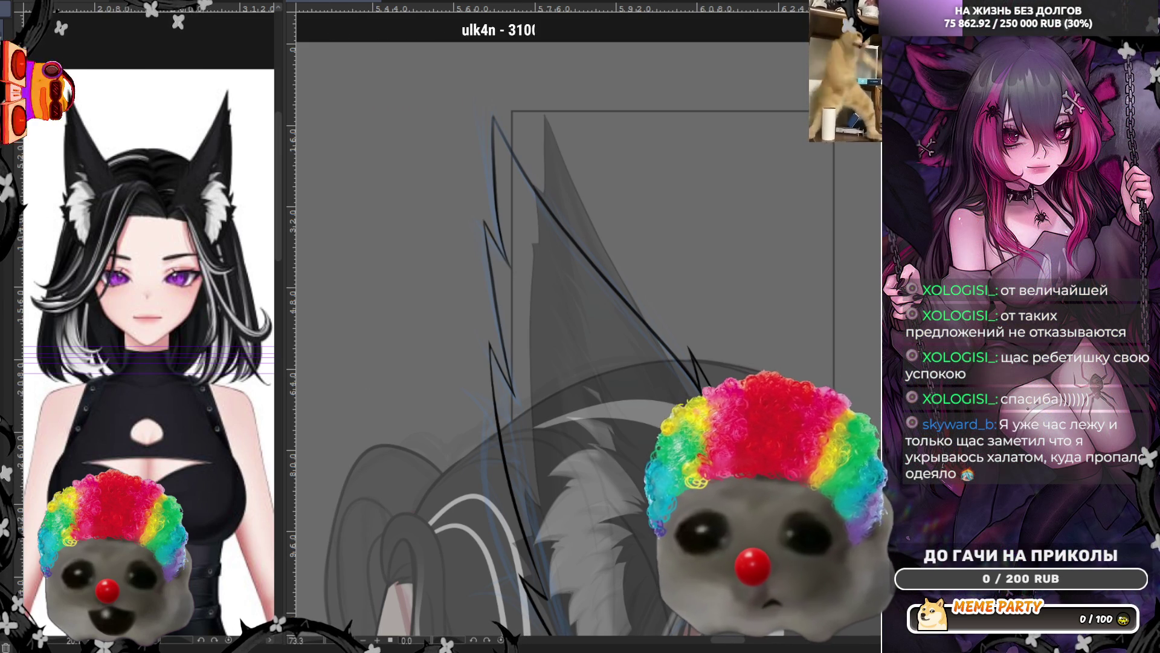
scroll(414, 305, down, 2)
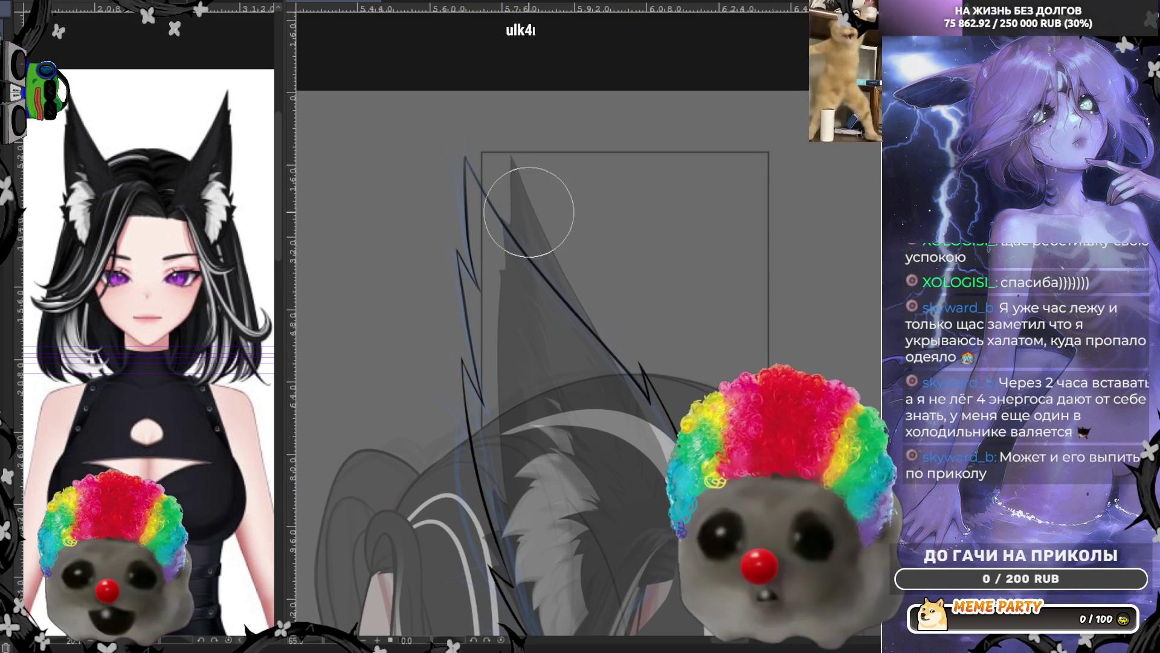
scroll(522, 239, up, 3)
scroll(468, 353, up, 3)
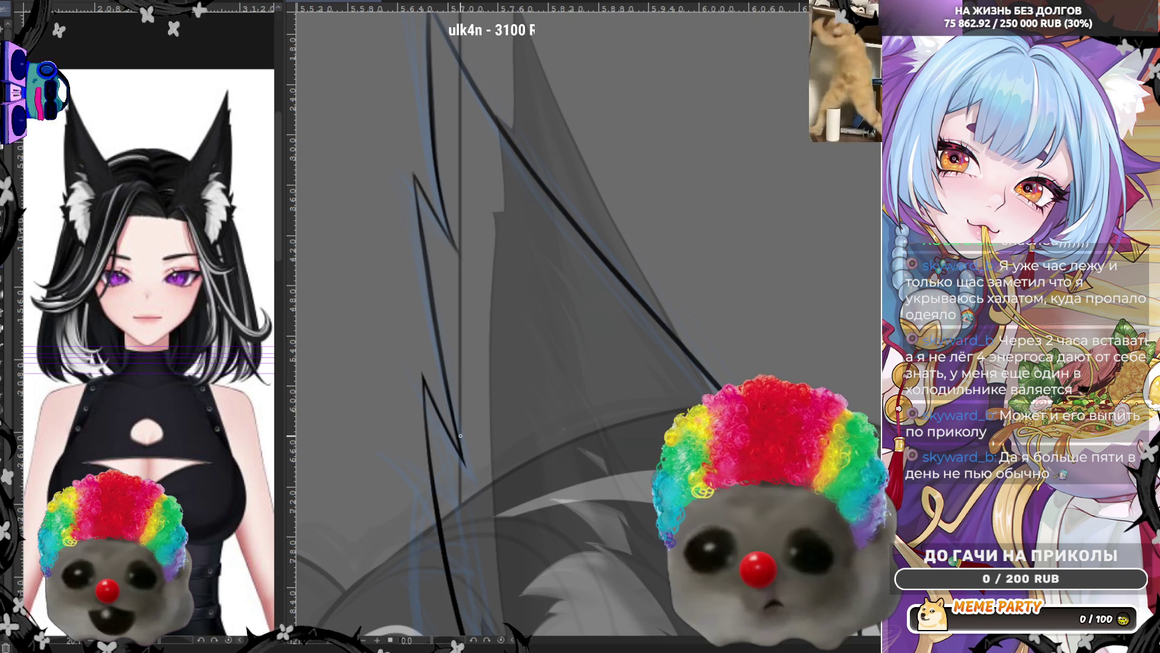
Trace dark strokes over the ear's lower and upper zigzags, redoing the upper-left stroke once
drag(463, 458, 448, 397)
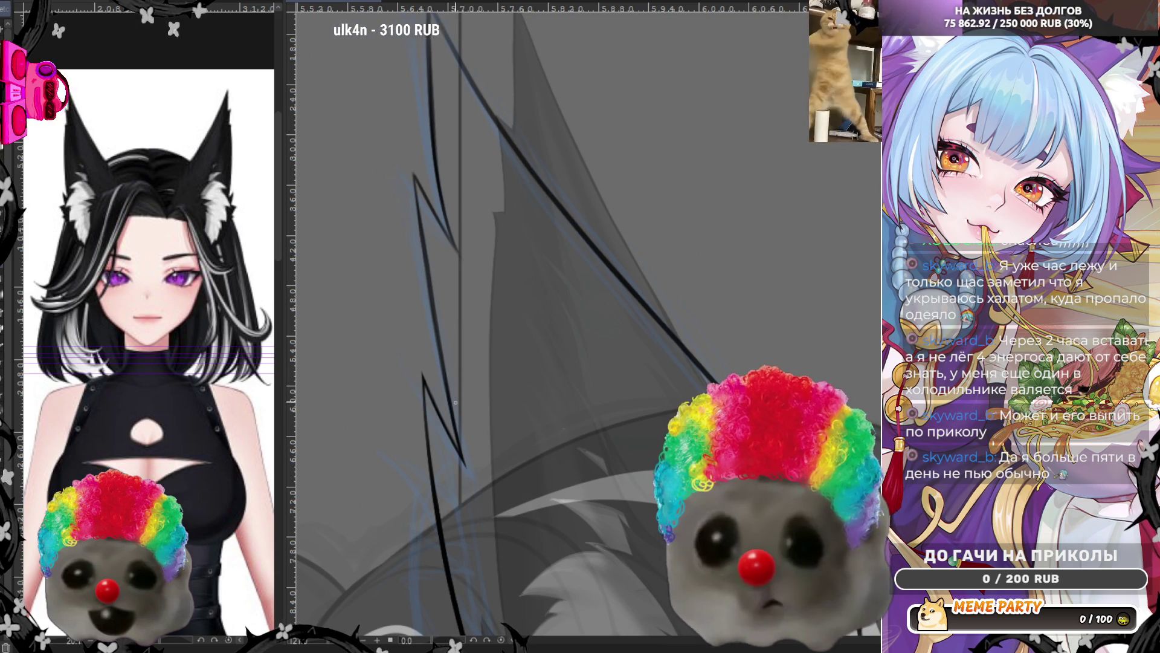
drag(431, 299, 419, 188)
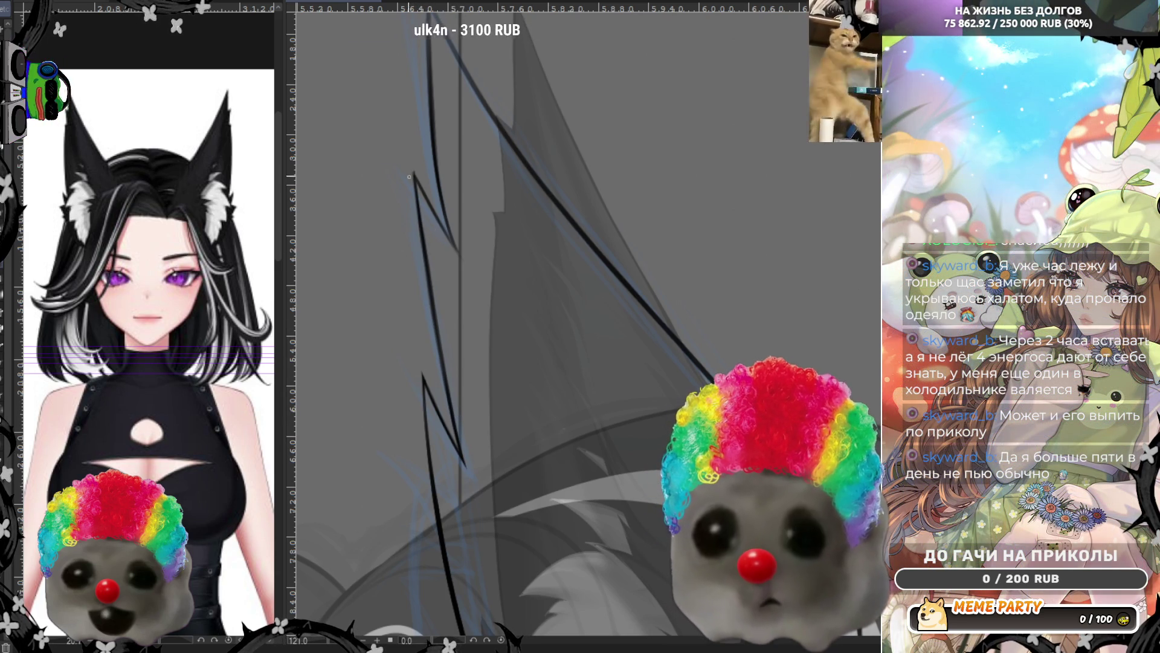
drag(457, 249, 401, 130)
key(ctrl+z)
drag(455, 249, 399, 138)
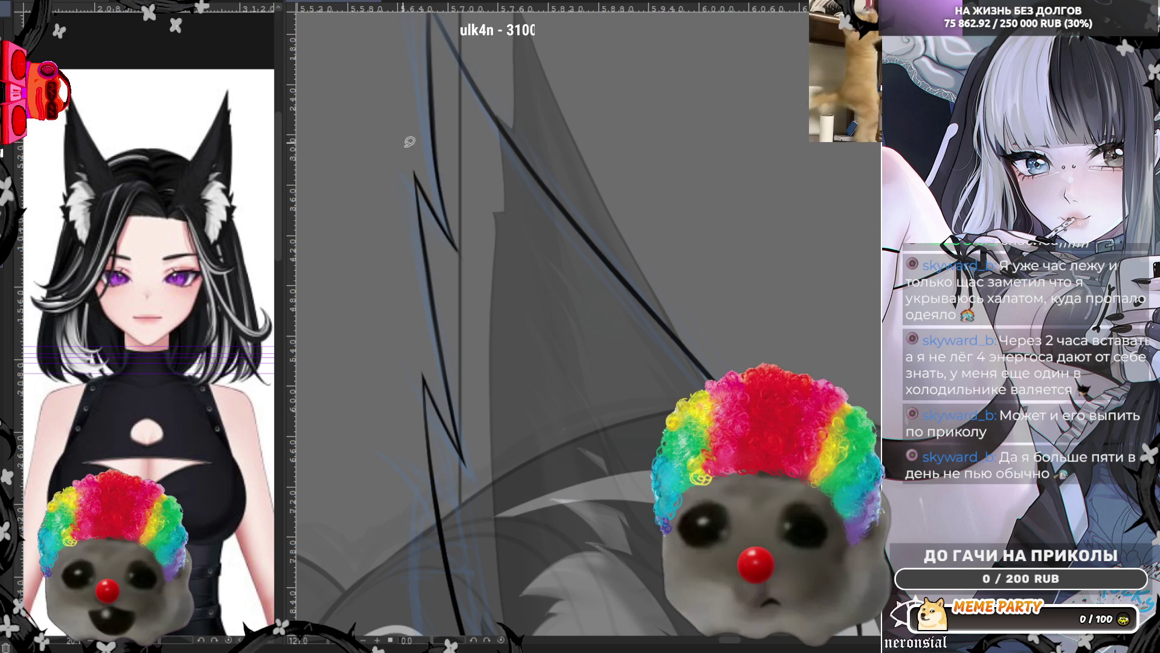
drag(455, 233, 454, 236)
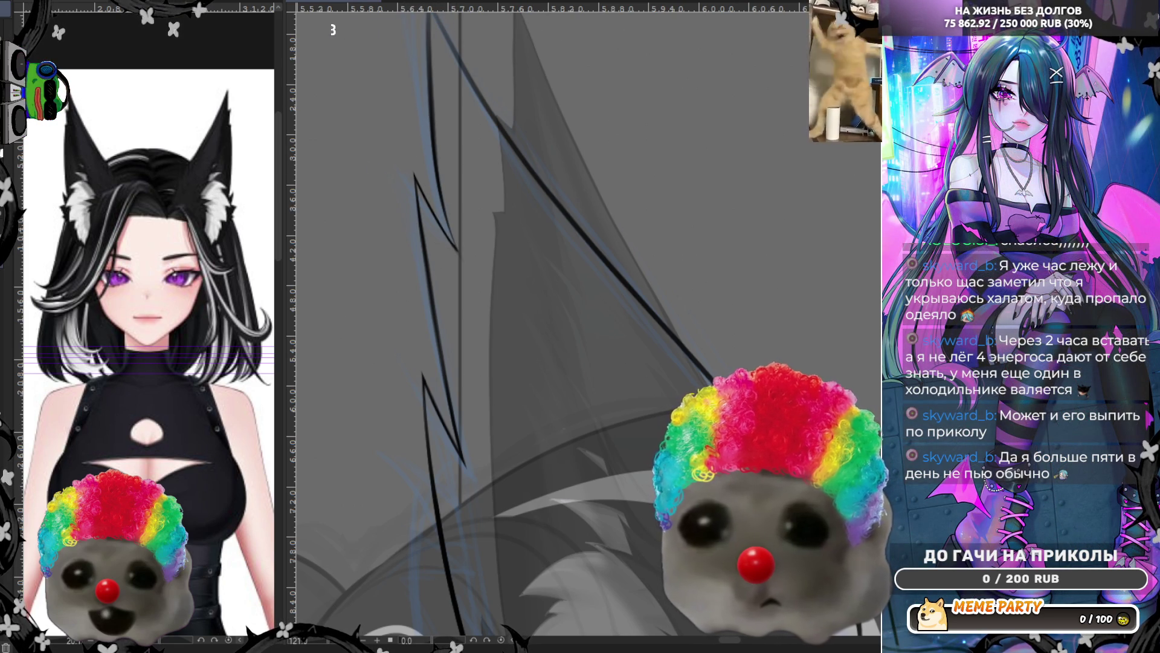
Zoom out to the whole ear and head, then back in to about 100% on the ear fur
scroll(495, 364, down, 3)
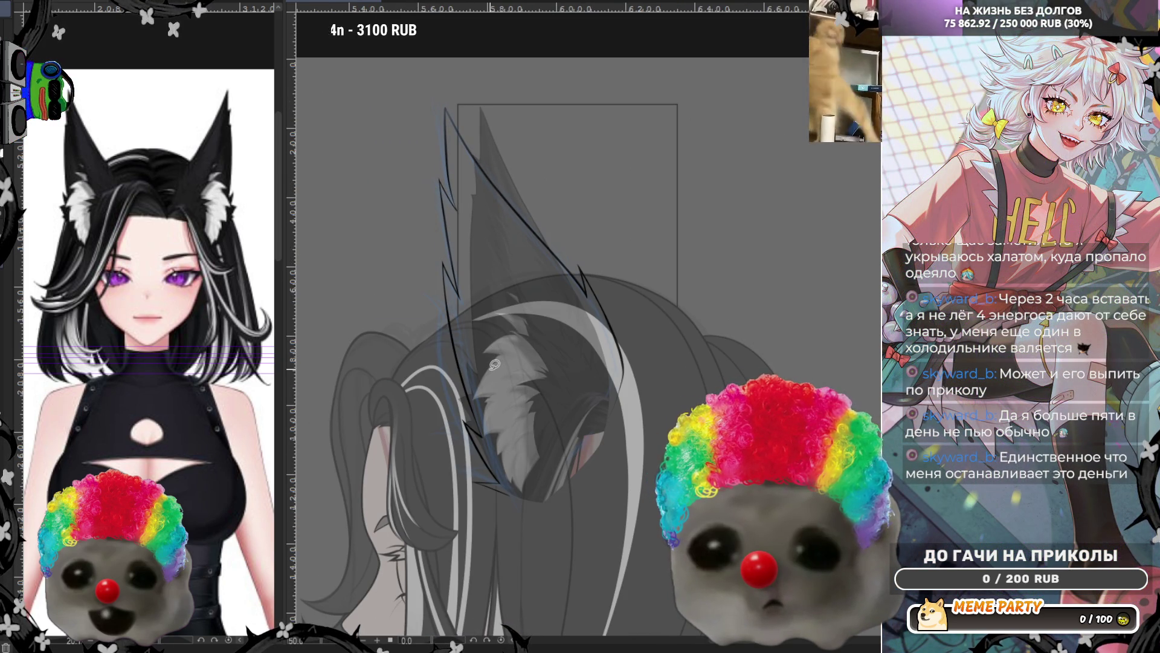
scroll(494, 365, up, 1)
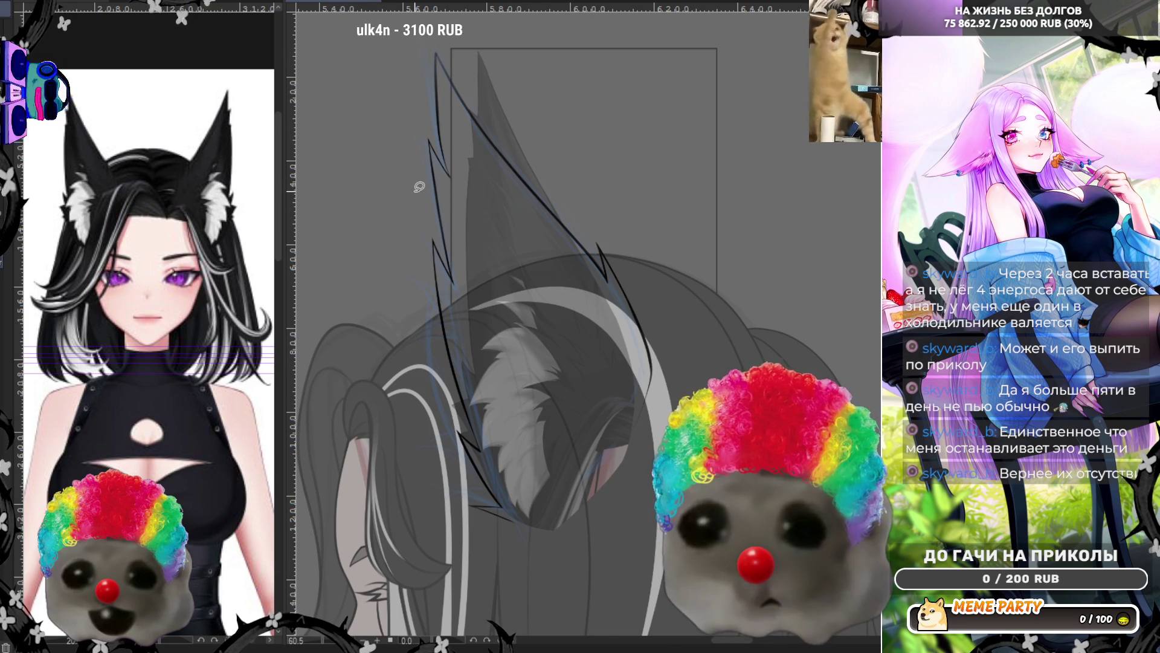
scroll(419, 187, up, 1)
scroll(419, 187, up, 1)
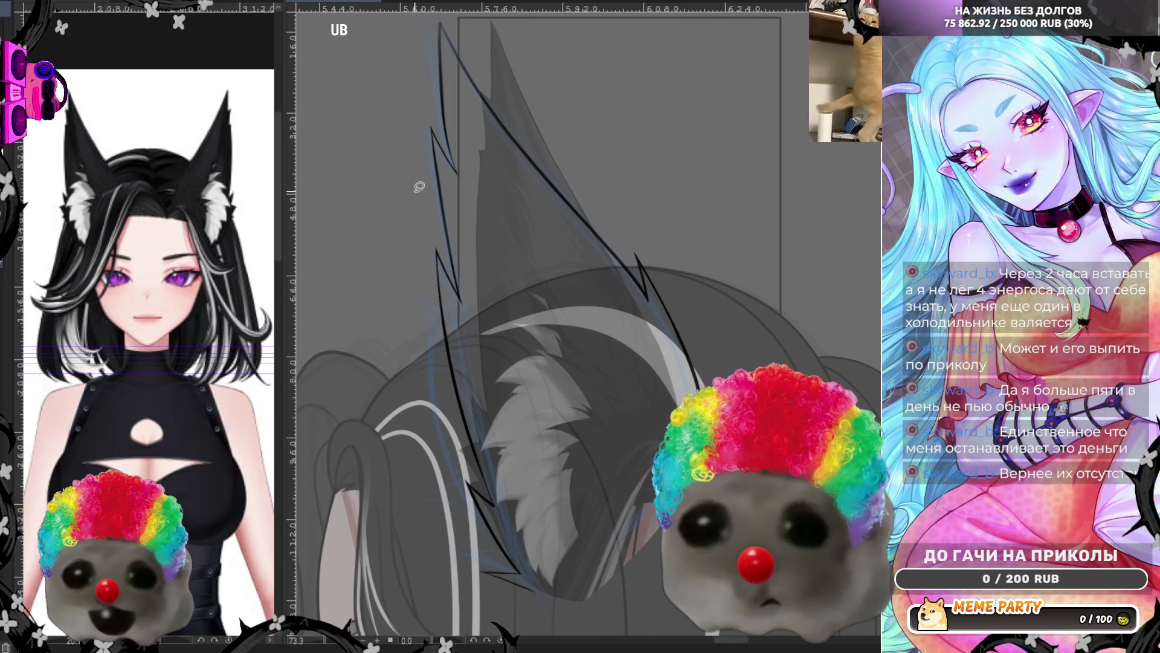
scroll(441, 135, up, 4)
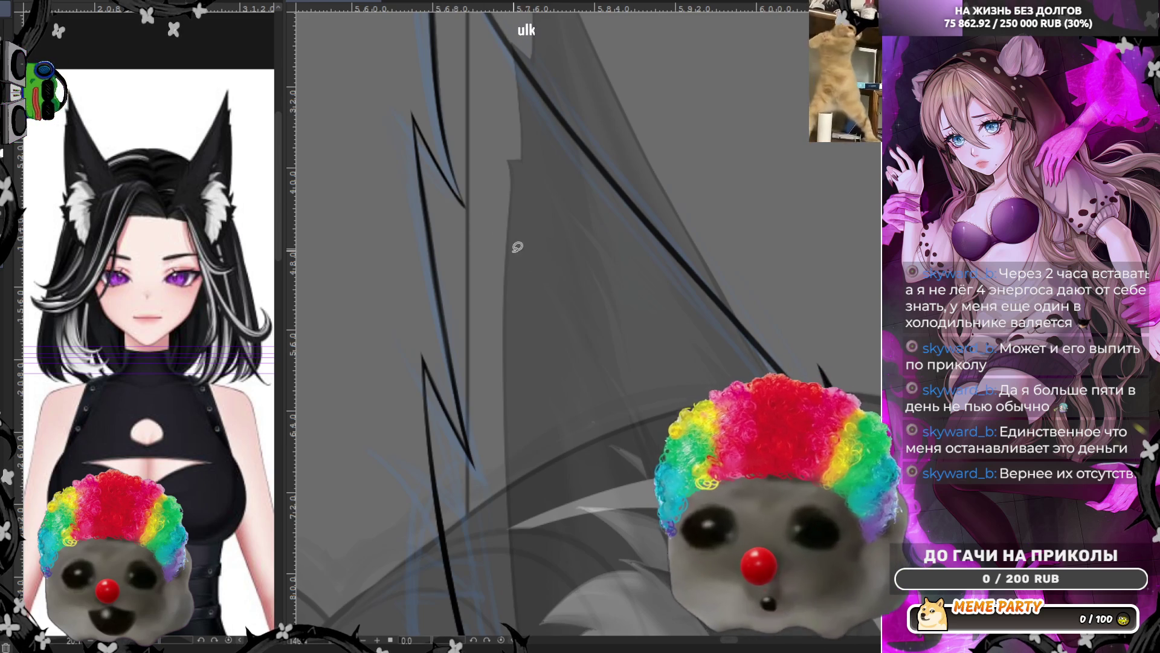
scroll(476, 217, down, 5)
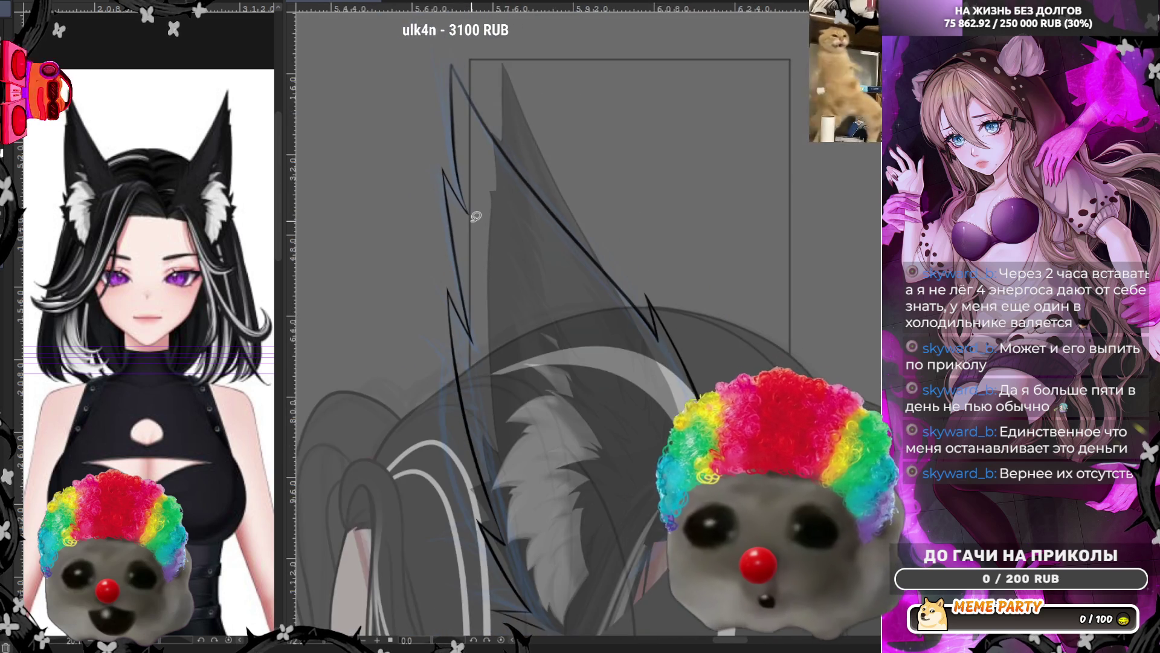
scroll(643, 538, up, 1)
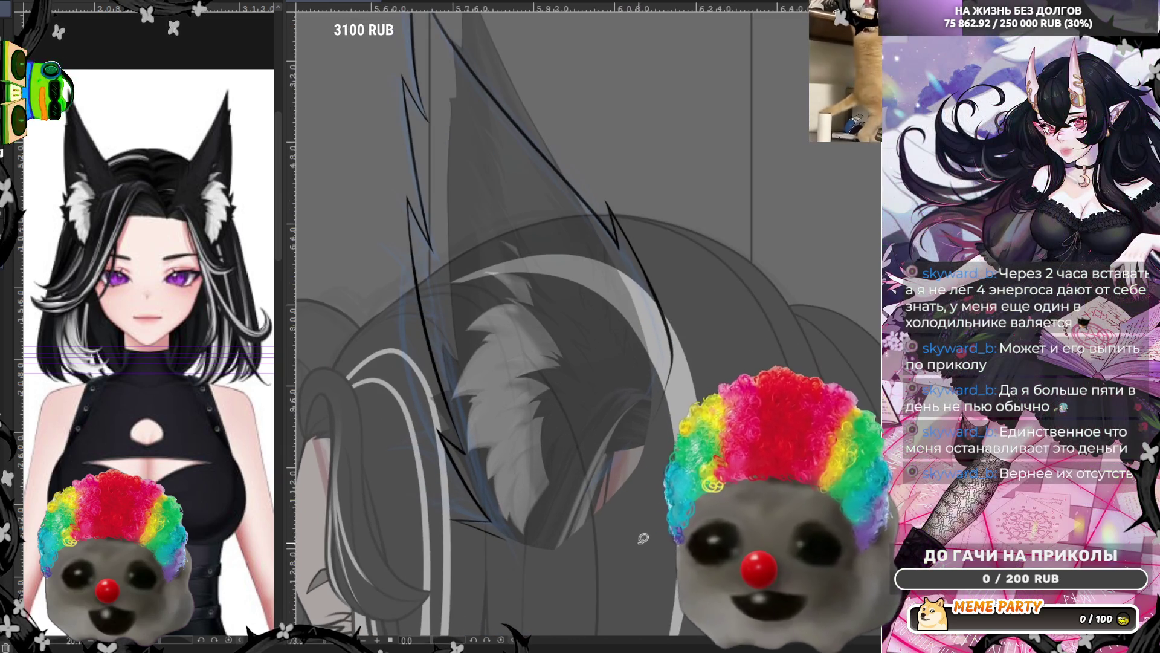
scroll(512, 444, up, 1)
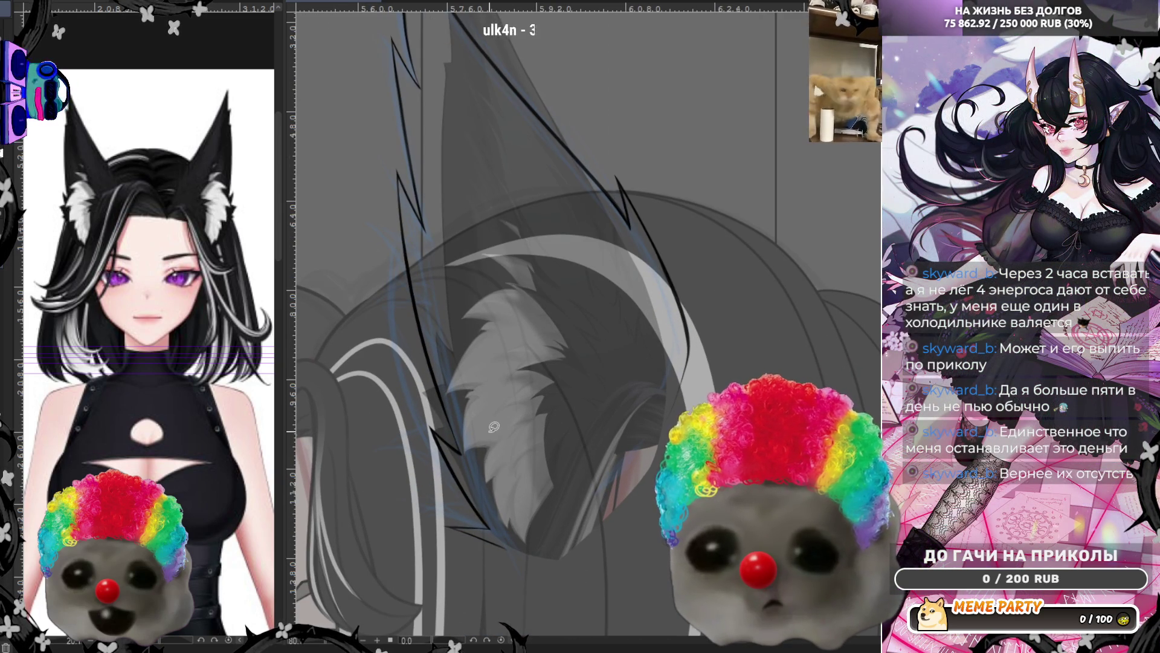
scroll(494, 427, down, 3)
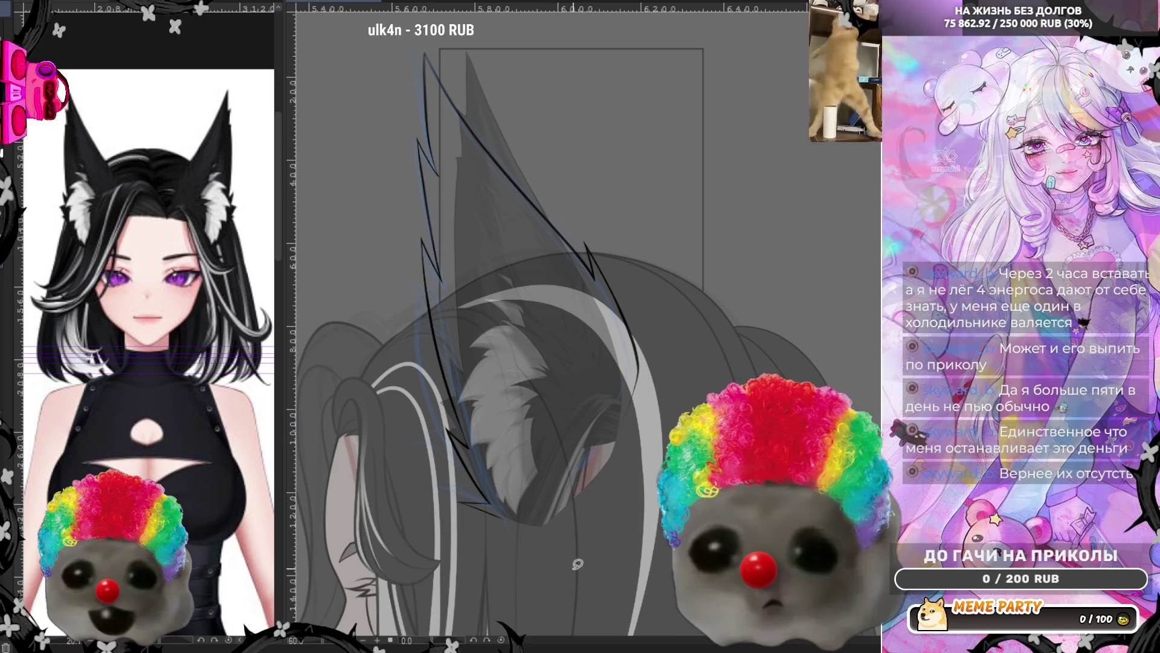
scroll(578, 564, up, 4)
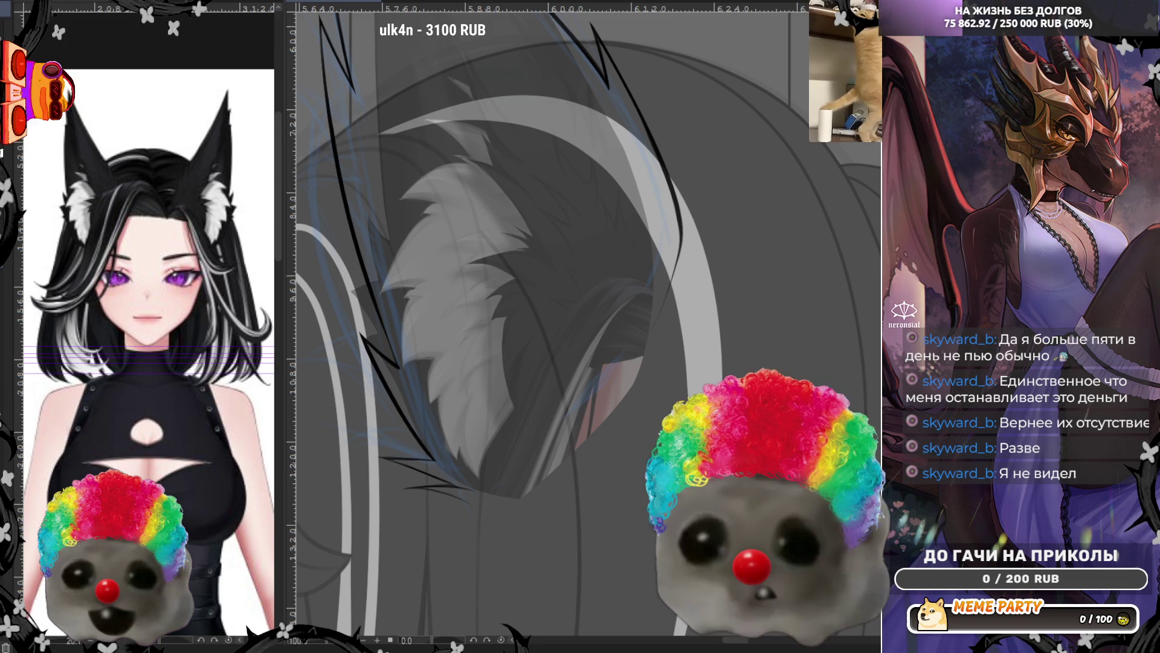
Lasso-fill a small patch in the ear fur, zoom in, and rotate the view to about 88°
drag(464, 481, 461, 483)
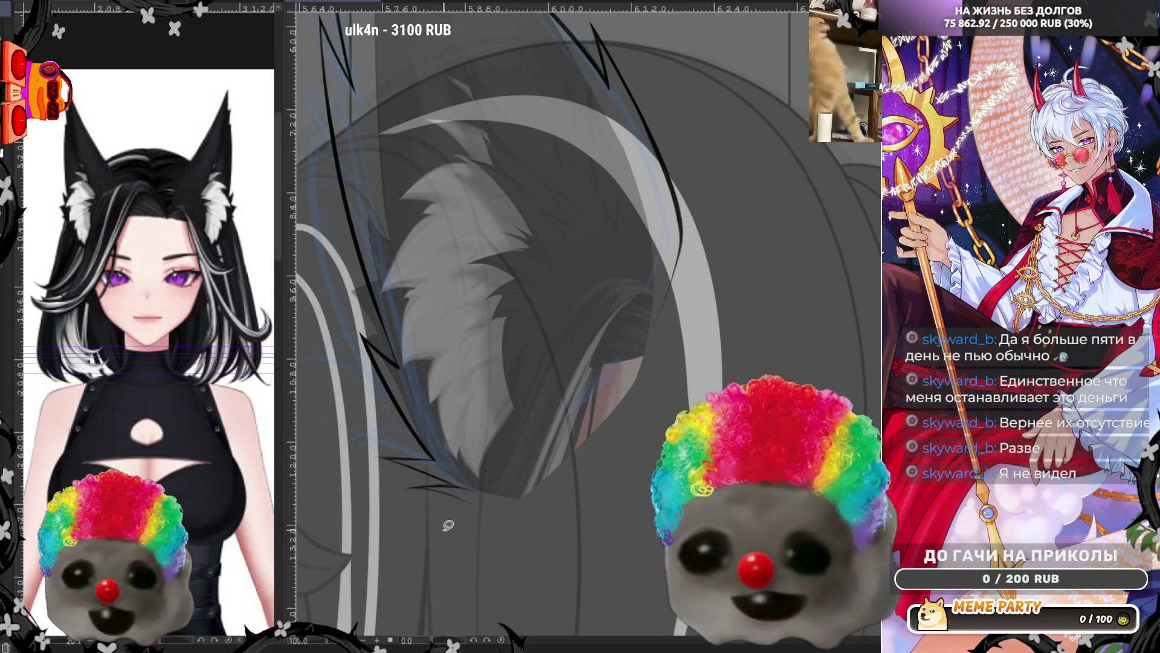
scroll(468, 460, up, 3)
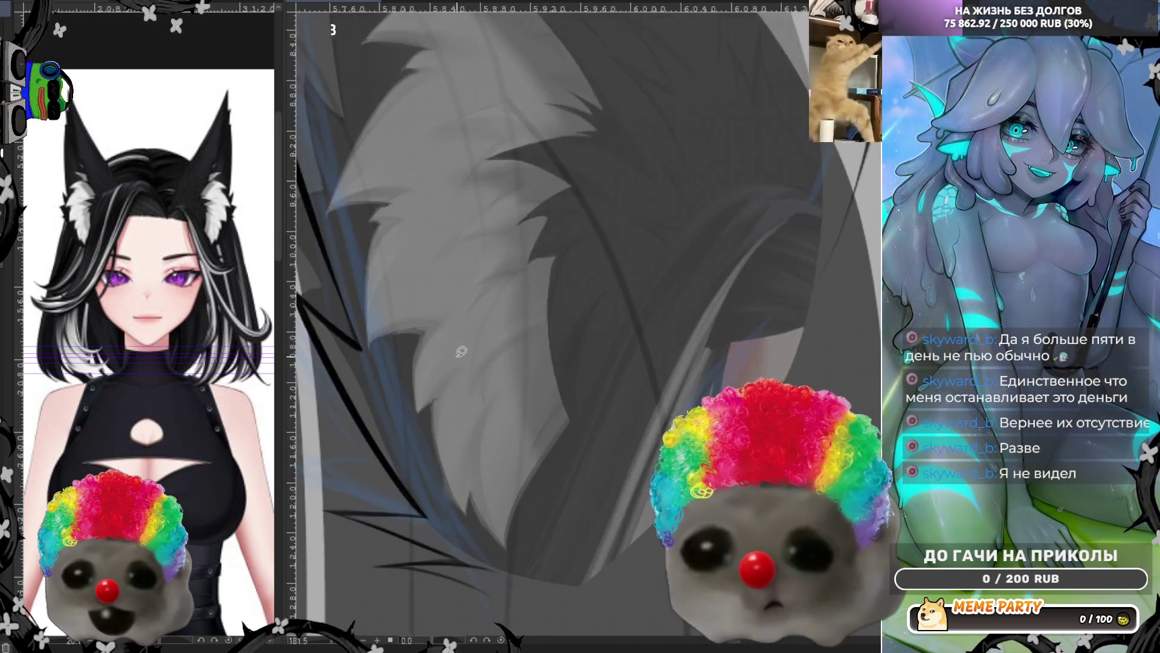
scroll(417, 477, up, 3)
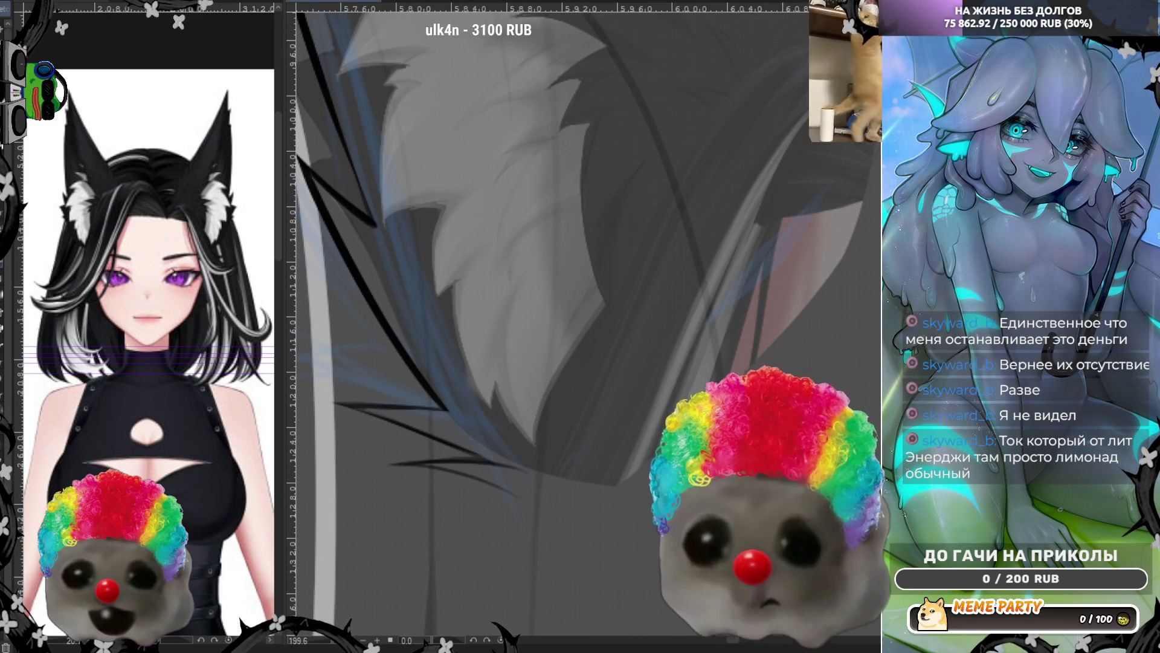
mouse_move(417, 477)
mouse_down()
mouse_move(390, 396)
mouse_move(390, 251)
mouse_move(472, 168)
mouse_up()
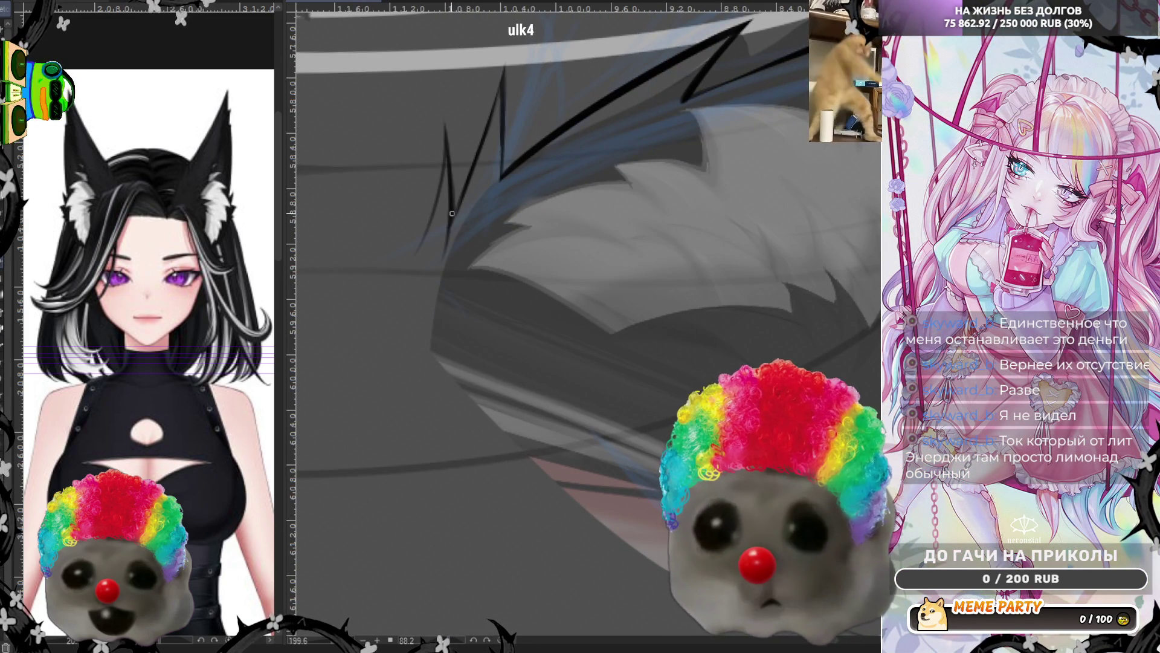
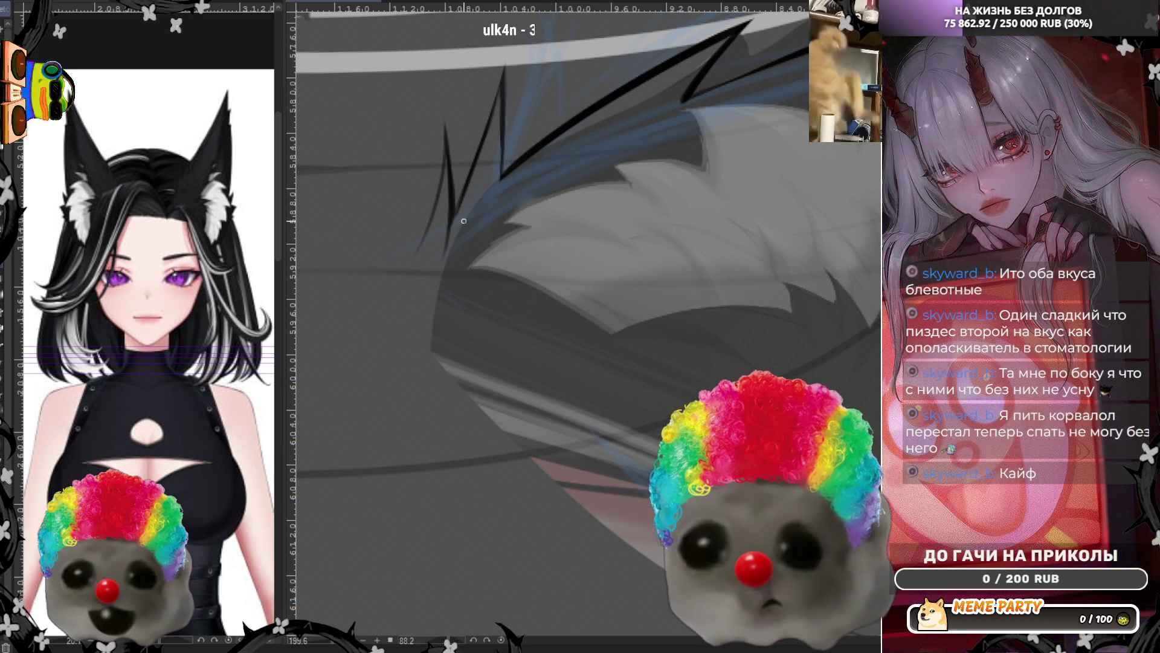
Lasso-fill the tail's zigzag edge solid black to extend its dark jagged outline
scroll(510, 203, down, 1)
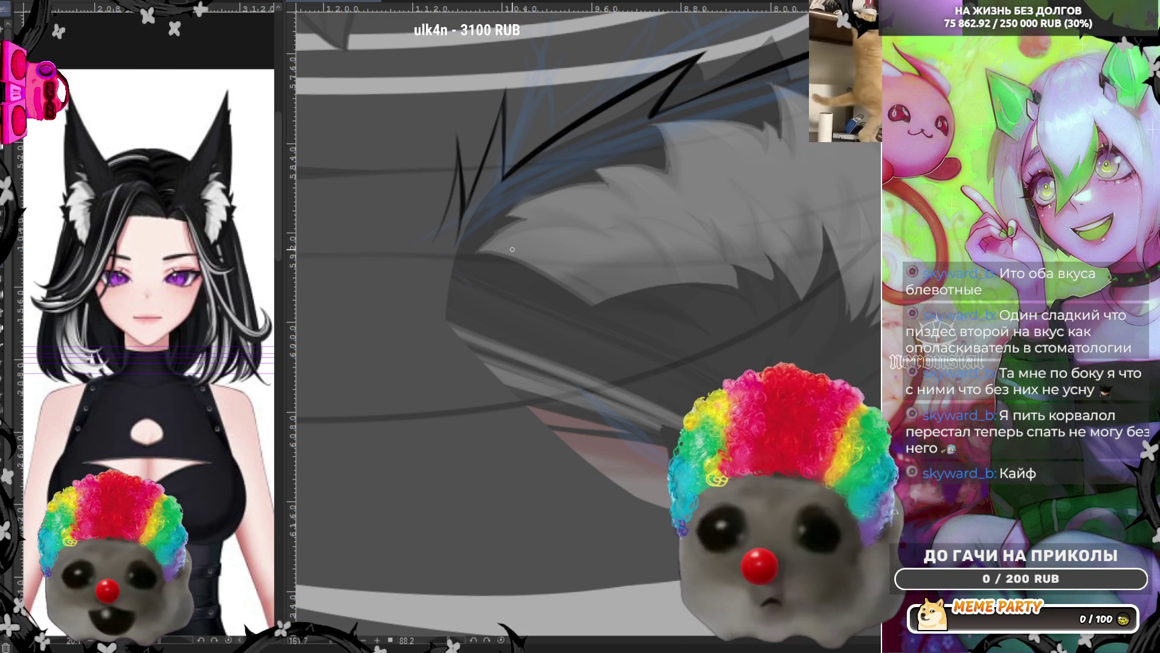
scroll(511, 249, down, 4)
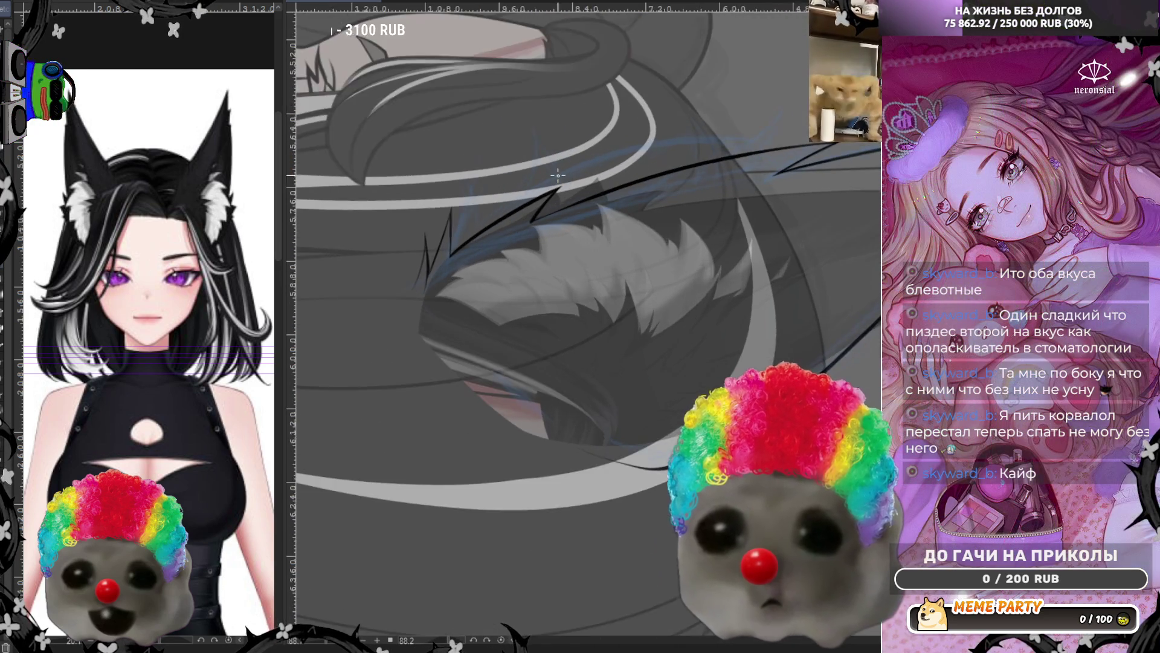
scroll(558, 175, up, 4)
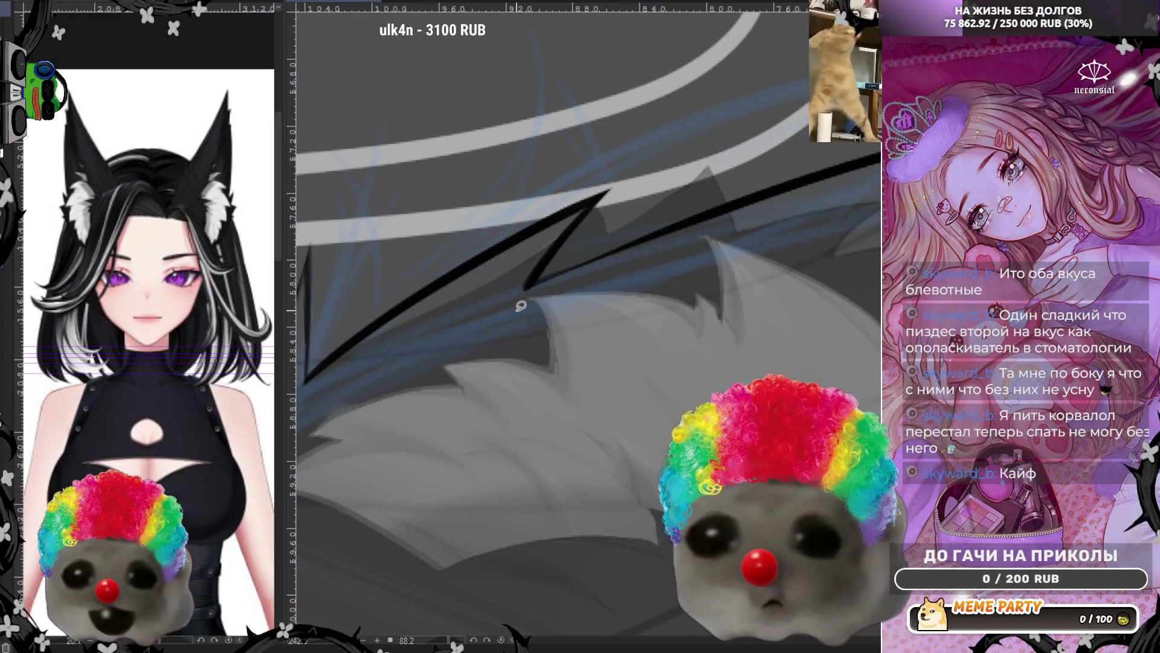
drag(582, 207, 519, 307)
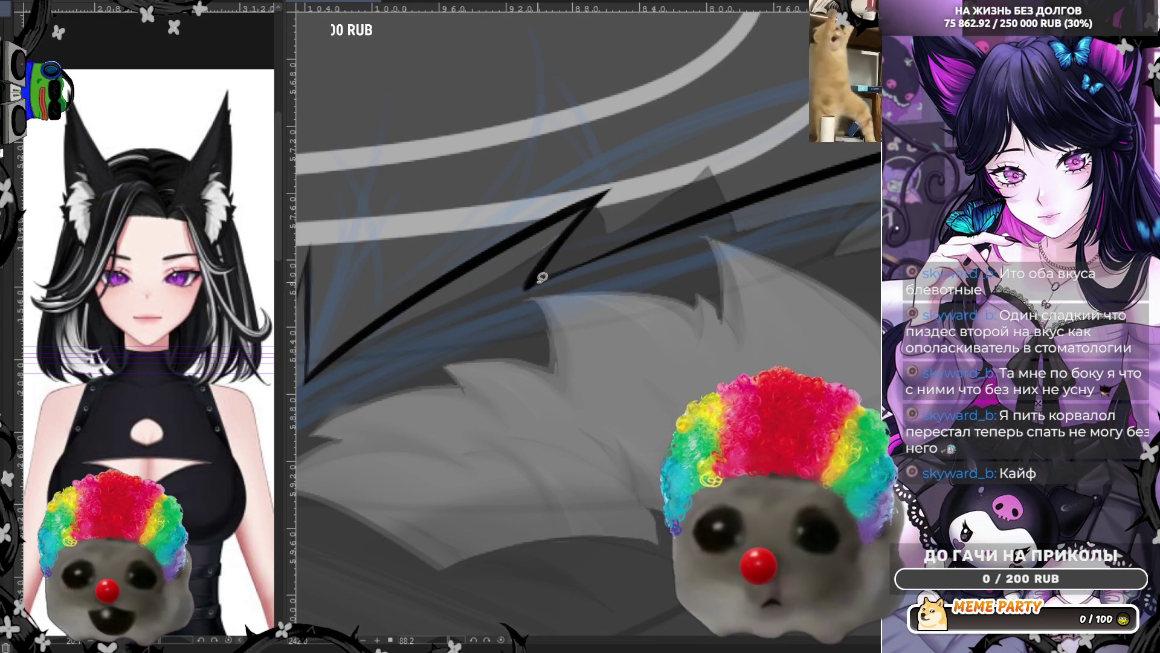
mouse_move(538, 243)
mouse_down()
mouse_move(554, 234)
mouse_move(528, 291)
mouse_move(483, 283)
mouse_up()
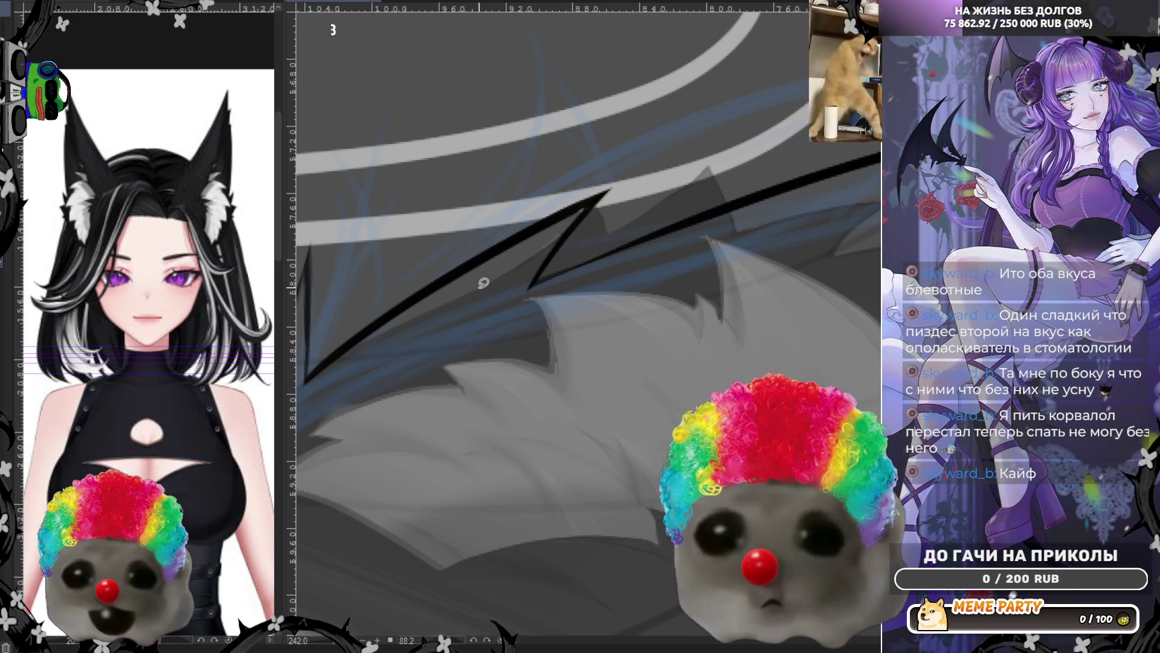
Reset the canvas rotation to upright with Ctrl+@ and zoom in on the fox ear
scroll(484, 282, down, 5)
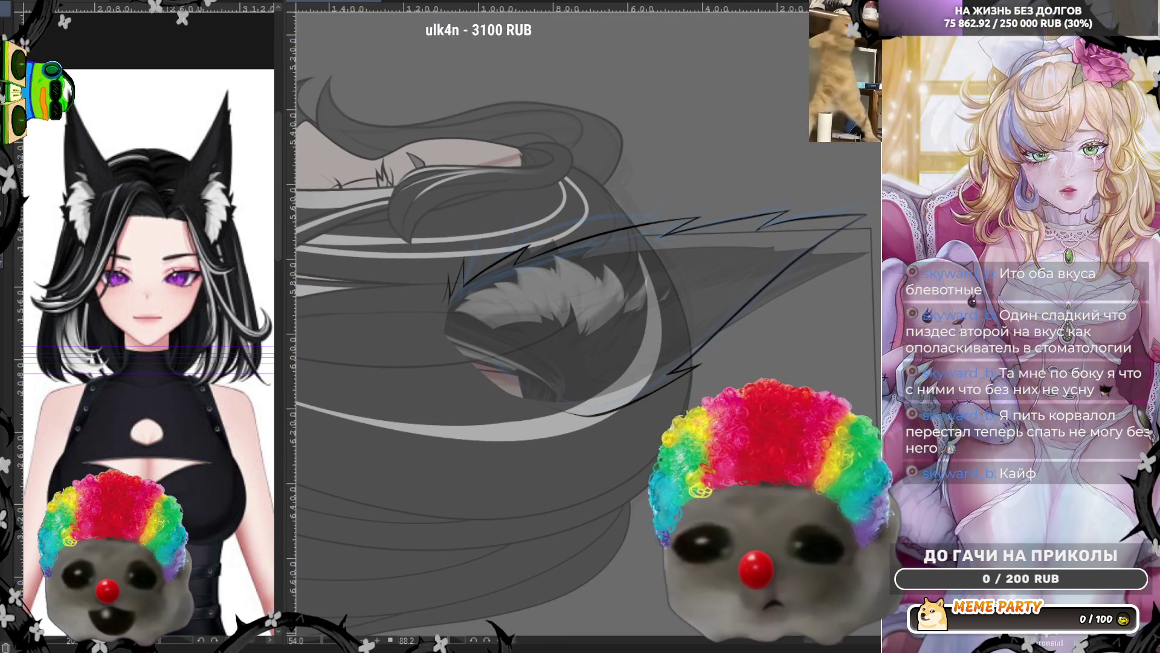
key(ctrl+@)
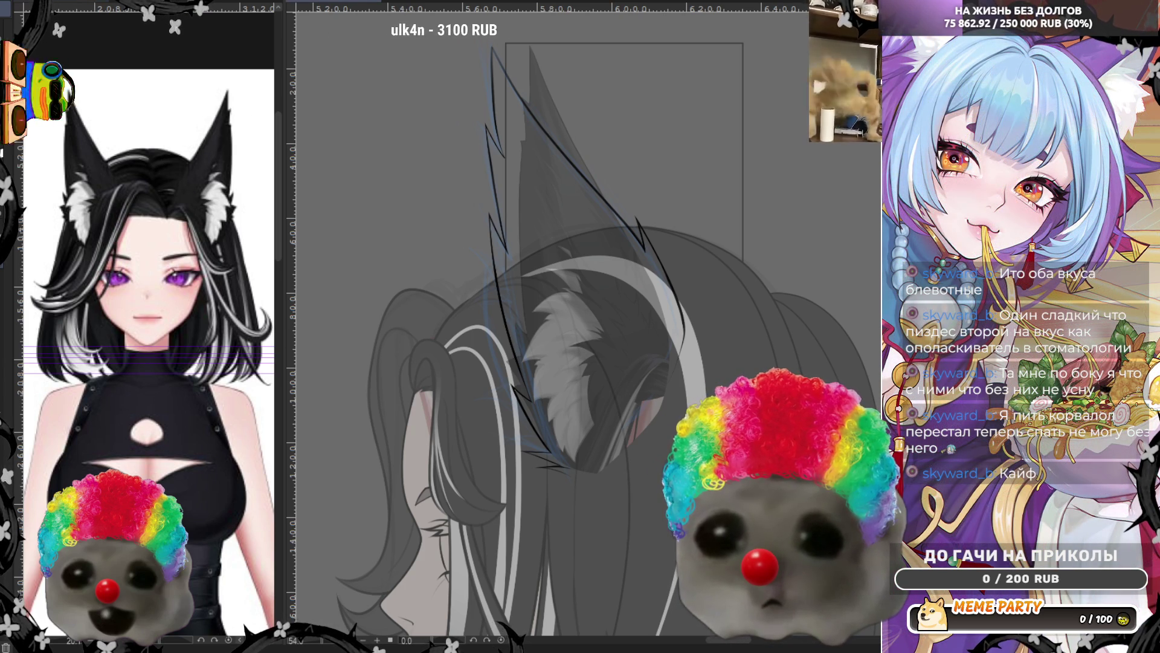
scroll(647, 423, up, 3)
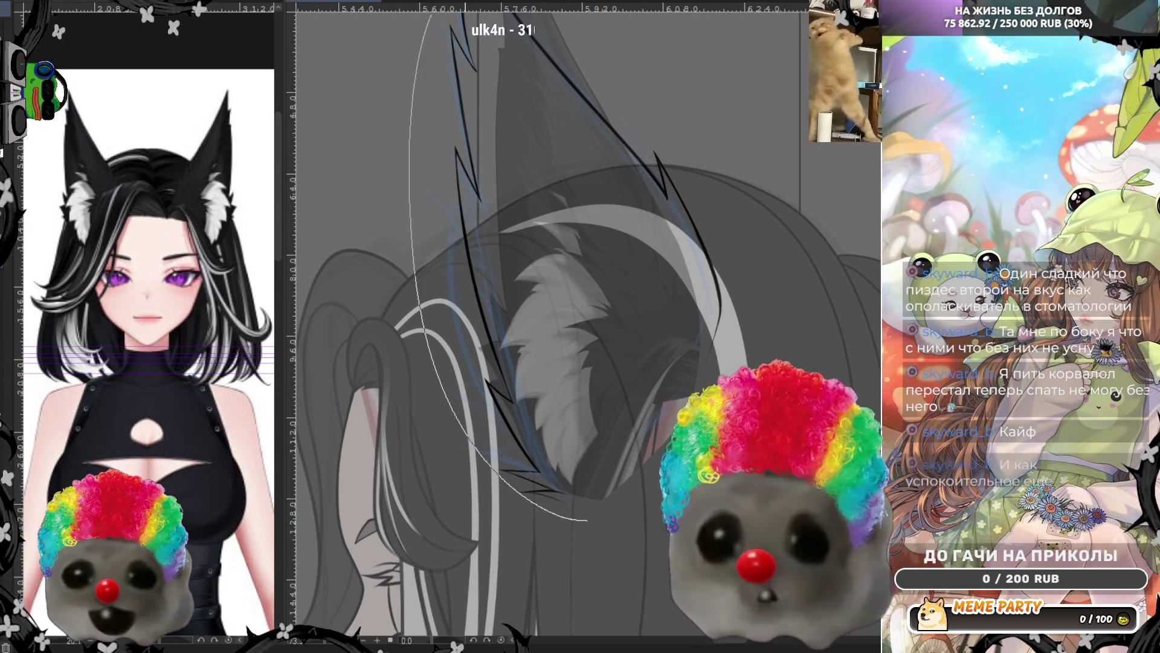
scroll(505, 411, up, 5)
scroll(583, 333, down, 4)
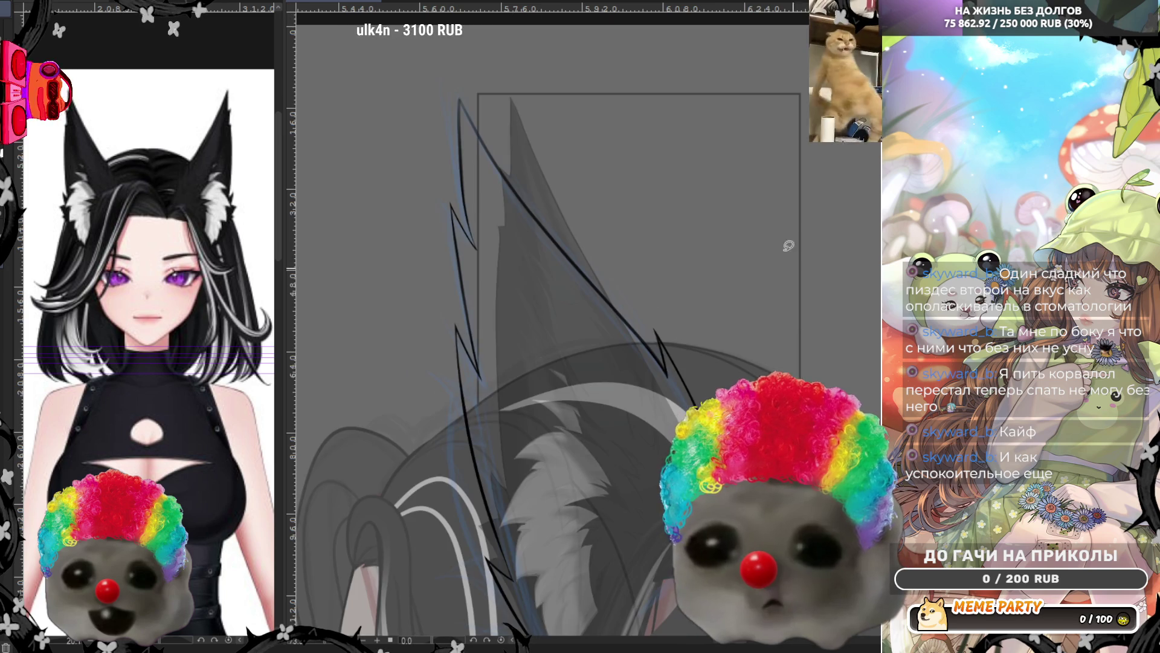
scroll(789, 245, down, 3)
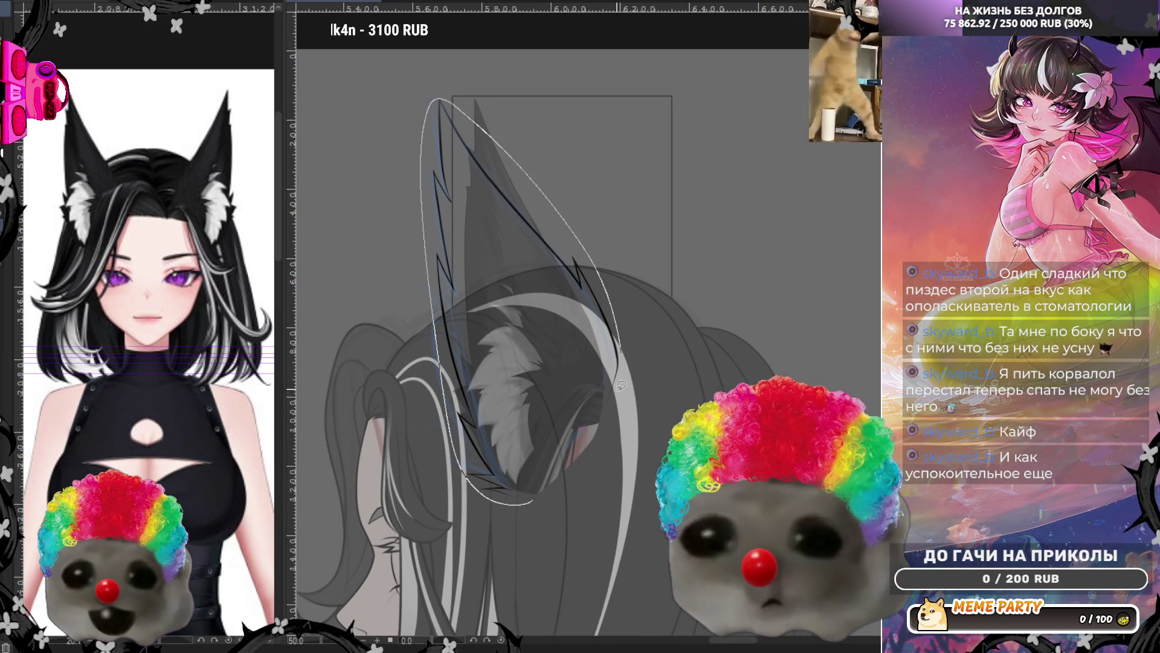
Fill the traced ear outline solid dark and add a V-shaped spike on its left
drag(621, 385, 532, 497)
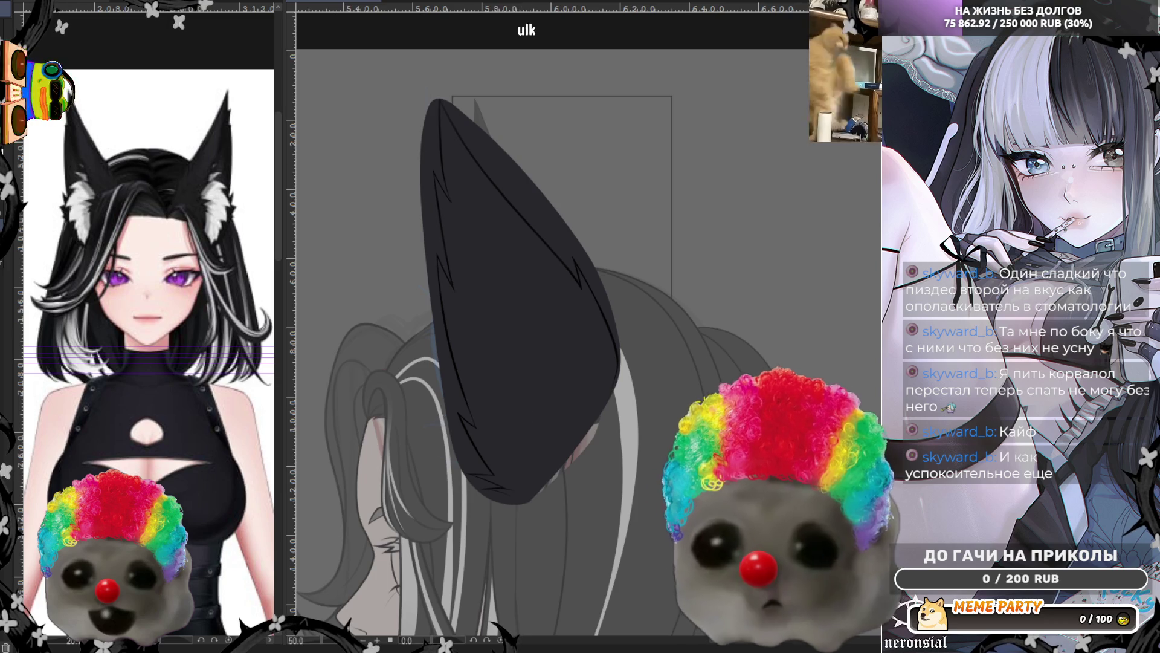
scroll(429, 115, up, 4)
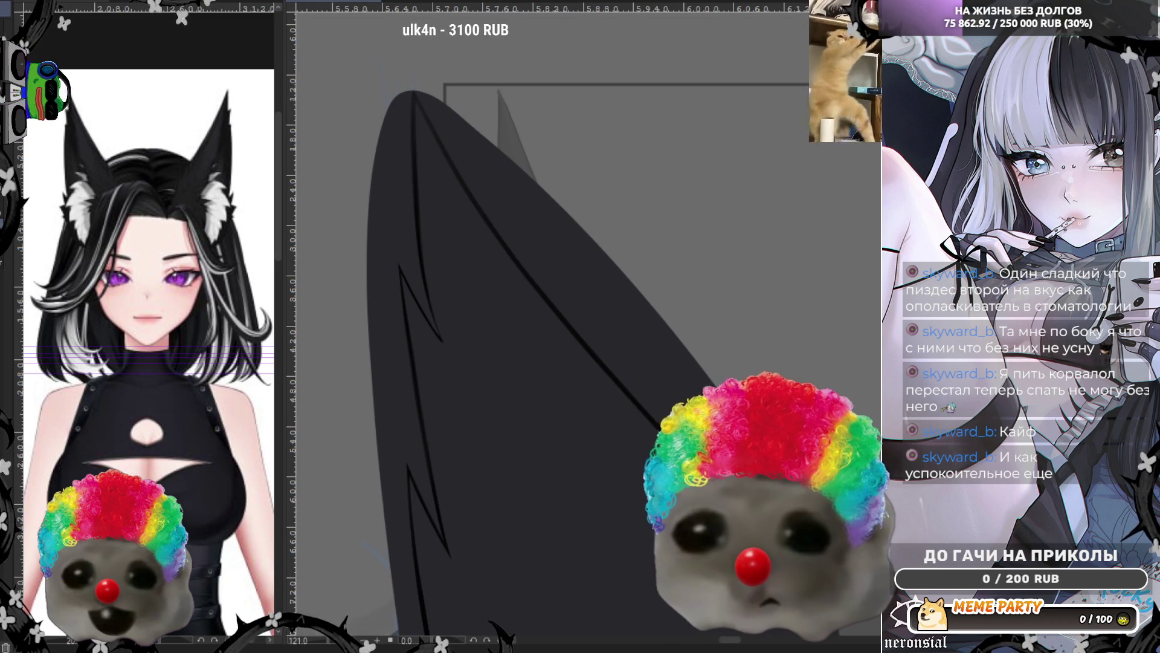
drag(359, 168, 366, 223)
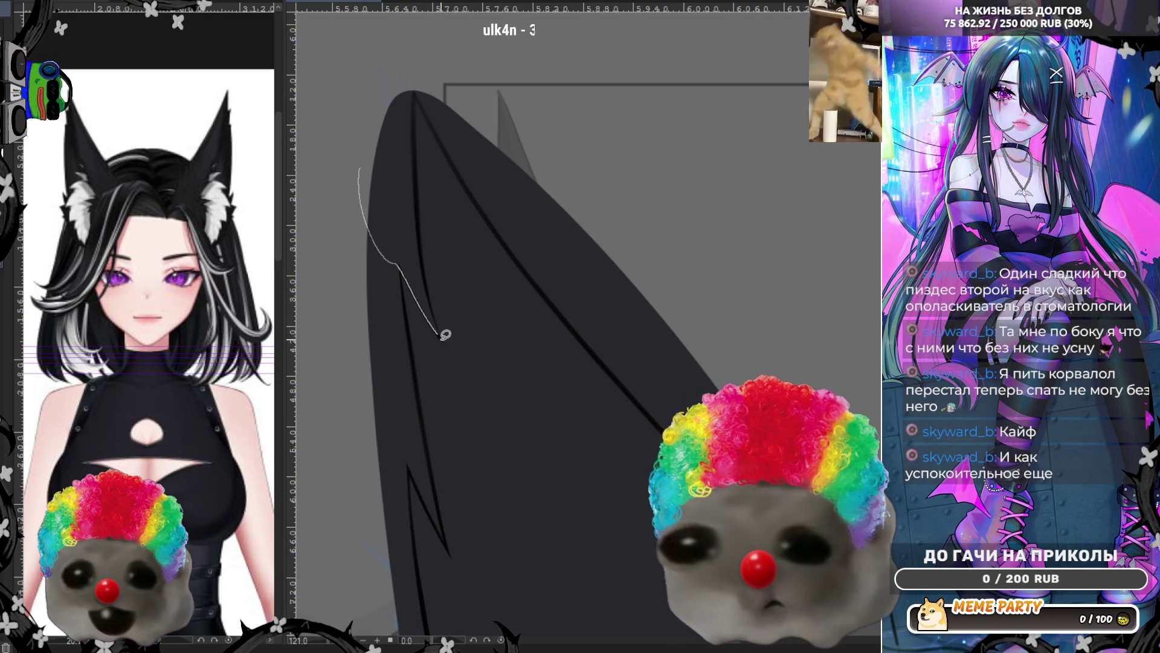
drag(434, 304, 423, 276)
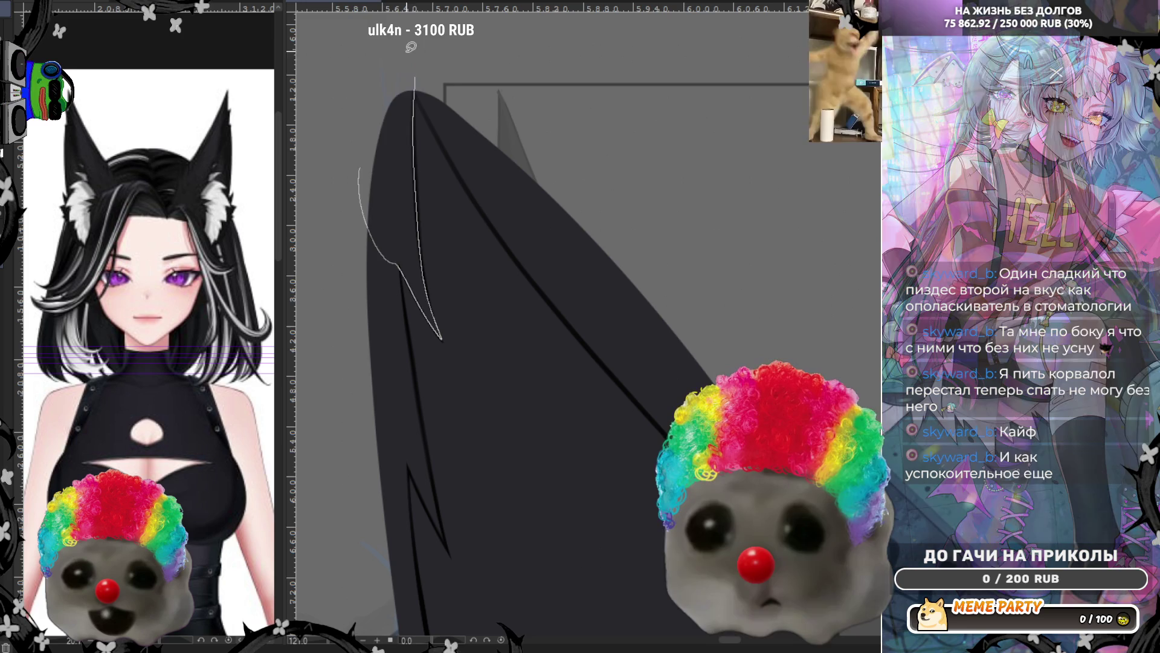
drag(415, 114, 414, 116)
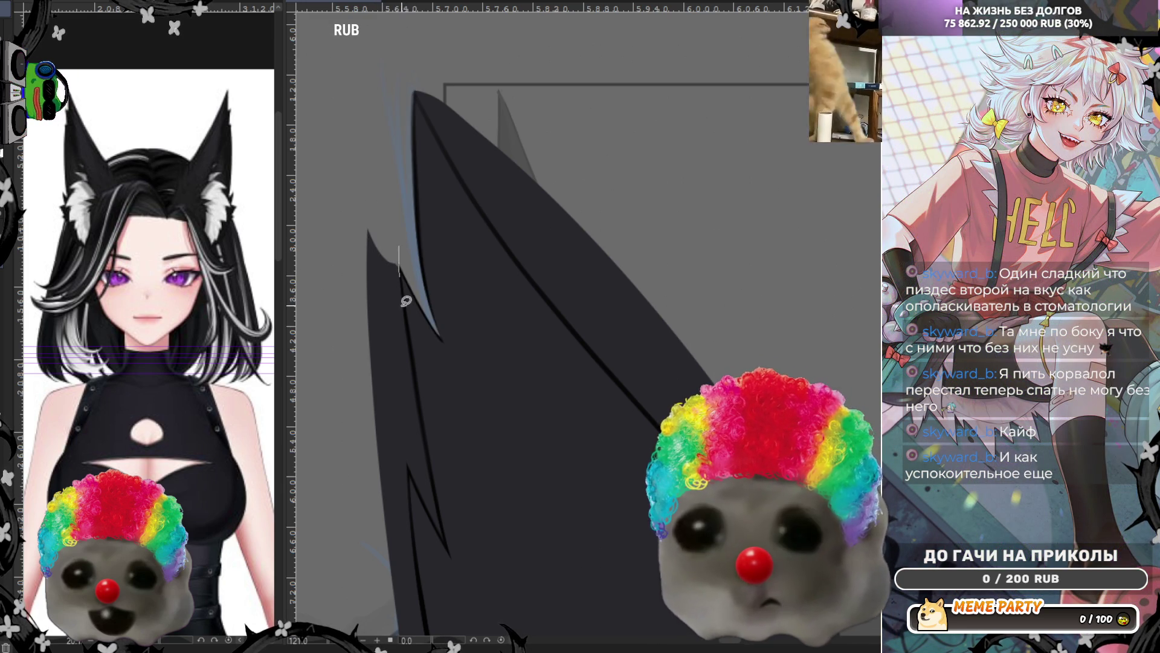
Add several long jagged dark spikes down the ear's left side
mouse_move(433, 436)
mouse_down()
mouse_move(444, 531)
mouse_move(389, 414)
mouse_move(363, 228)
mouse_up()
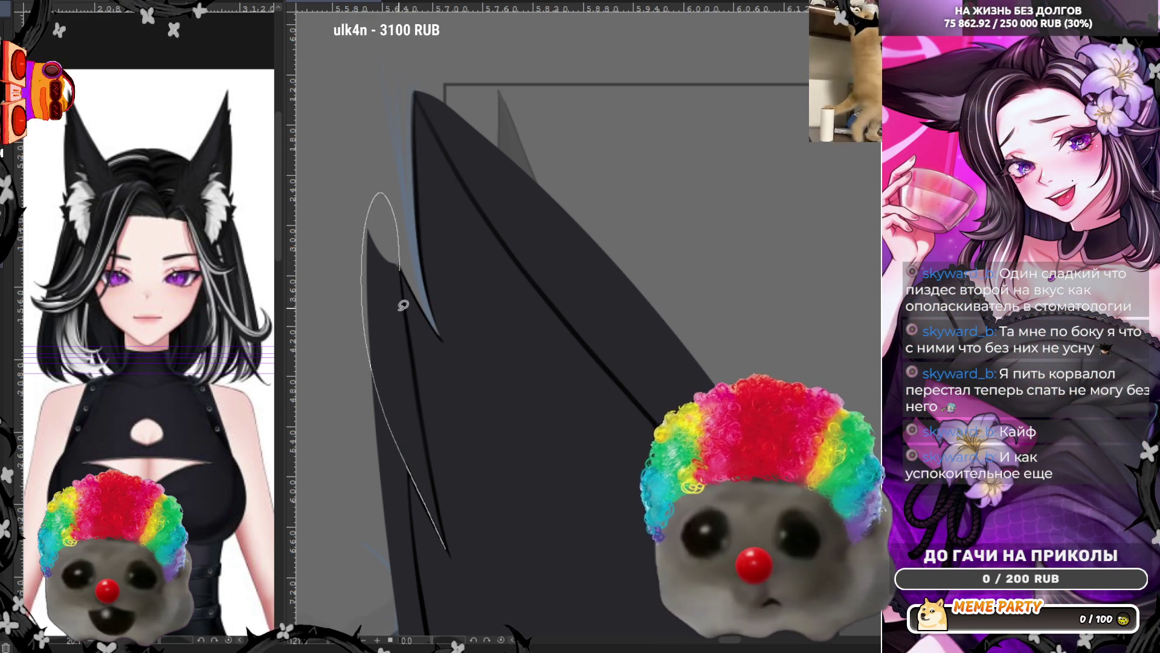
drag(423, 454, 434, 493)
mouse_move(396, 432)
mouse_down()
mouse_move(447, 544)
mouse_move(403, 254)
mouse_move(377, 231)
mouse_move(351, 234)
mouse_up()
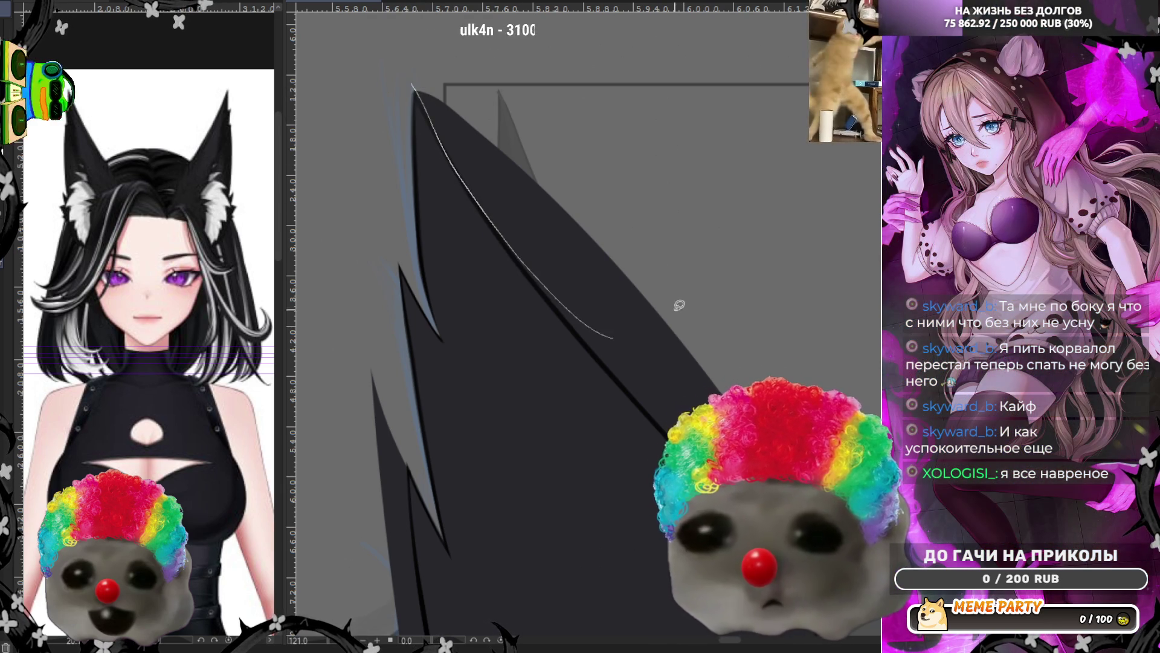
Undo a notch on the ear's right edge, refill the edge from the tip, and mirror the view to check
drag(679, 305, 634, 284)
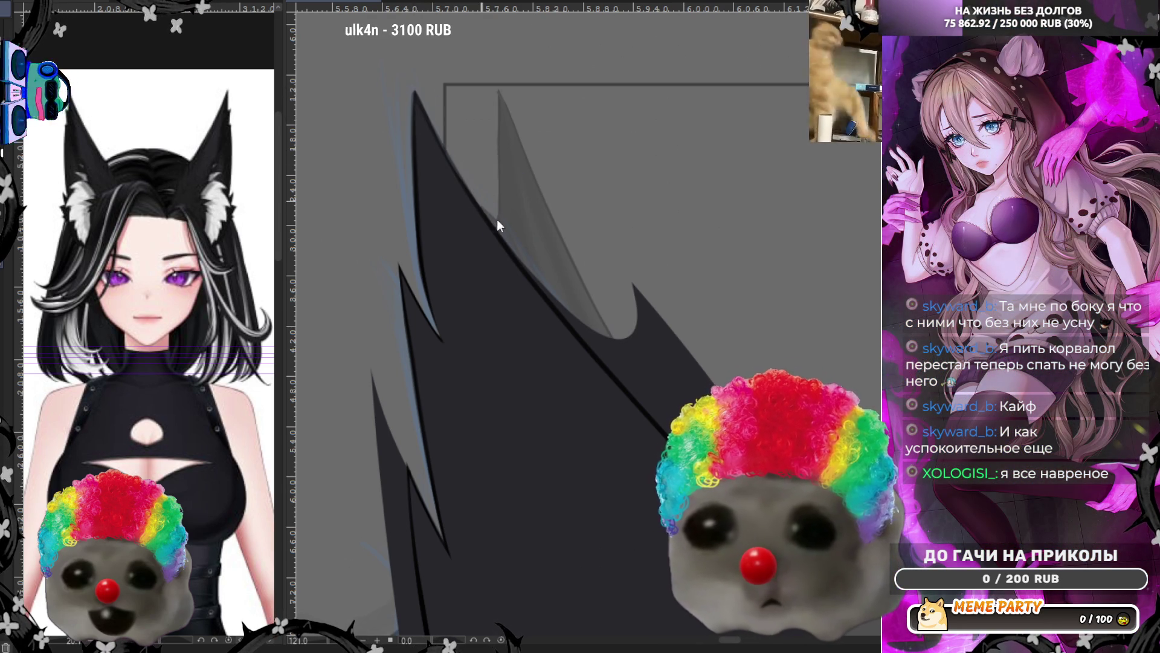
key(ctrl+z)
drag(414, 91, 563, 312)
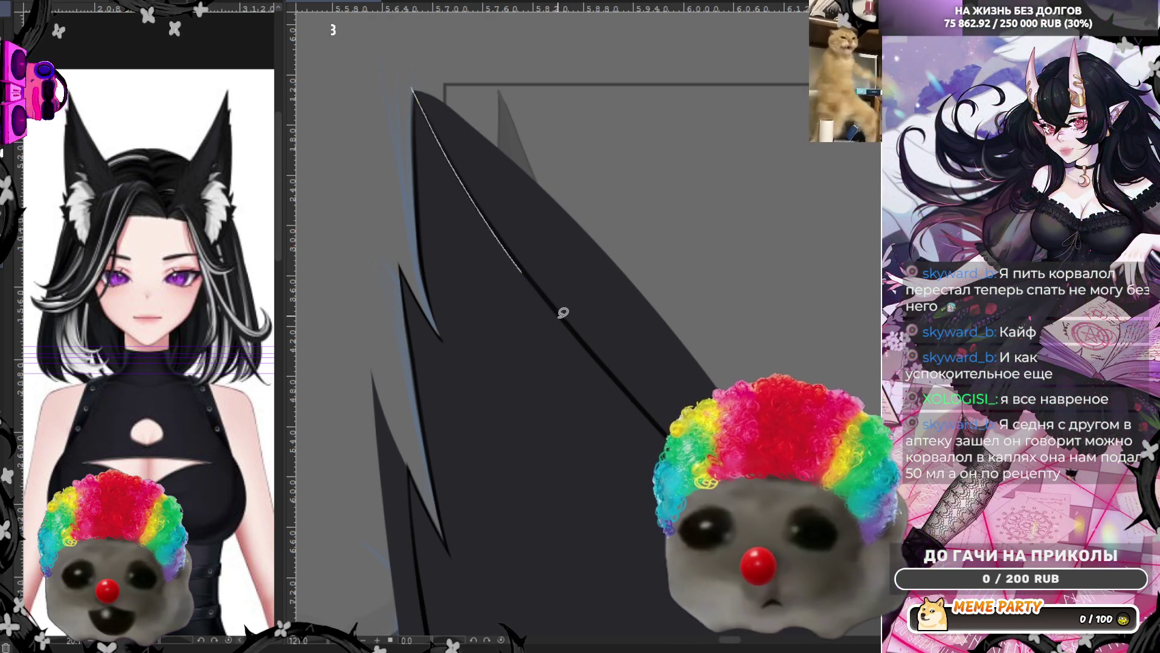
drag(599, 131, 598, 129)
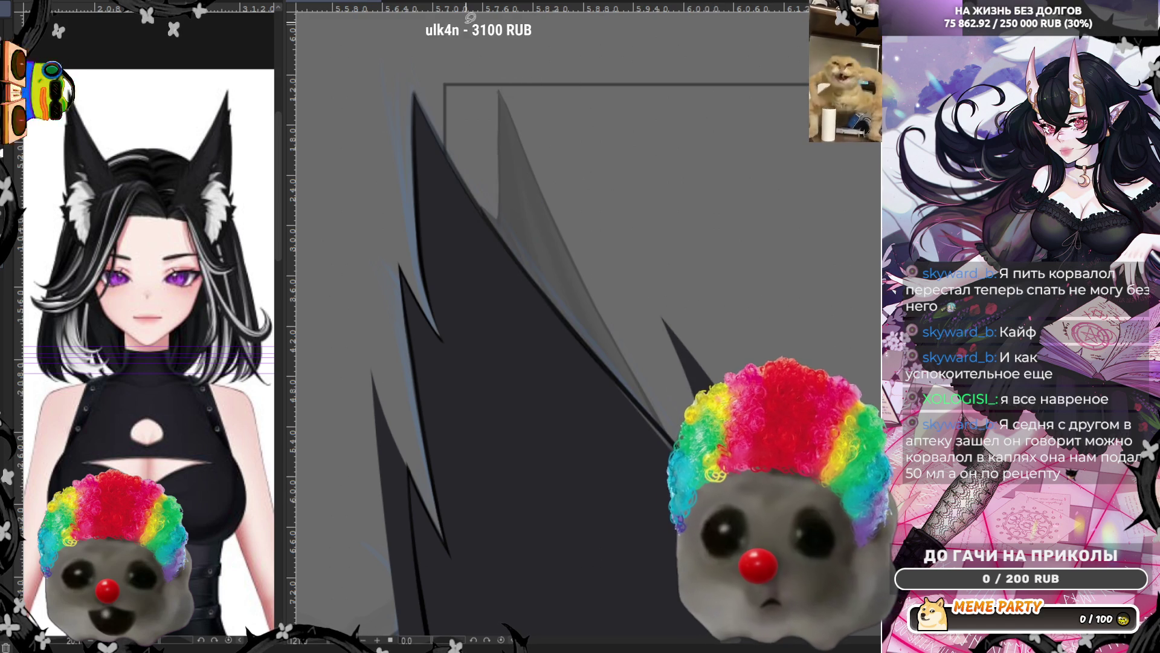
key(h)
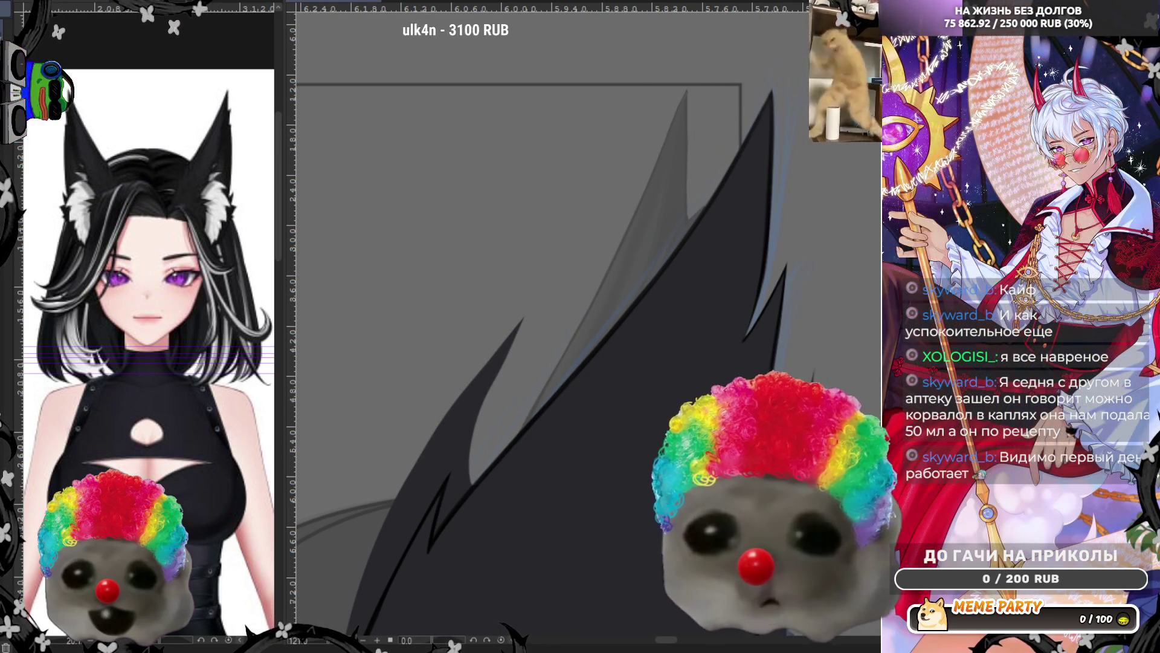
Cut a shorter, sharper notch inside the dark hair strand after undoing a misplaced one
scroll(446, 332, down, 5)
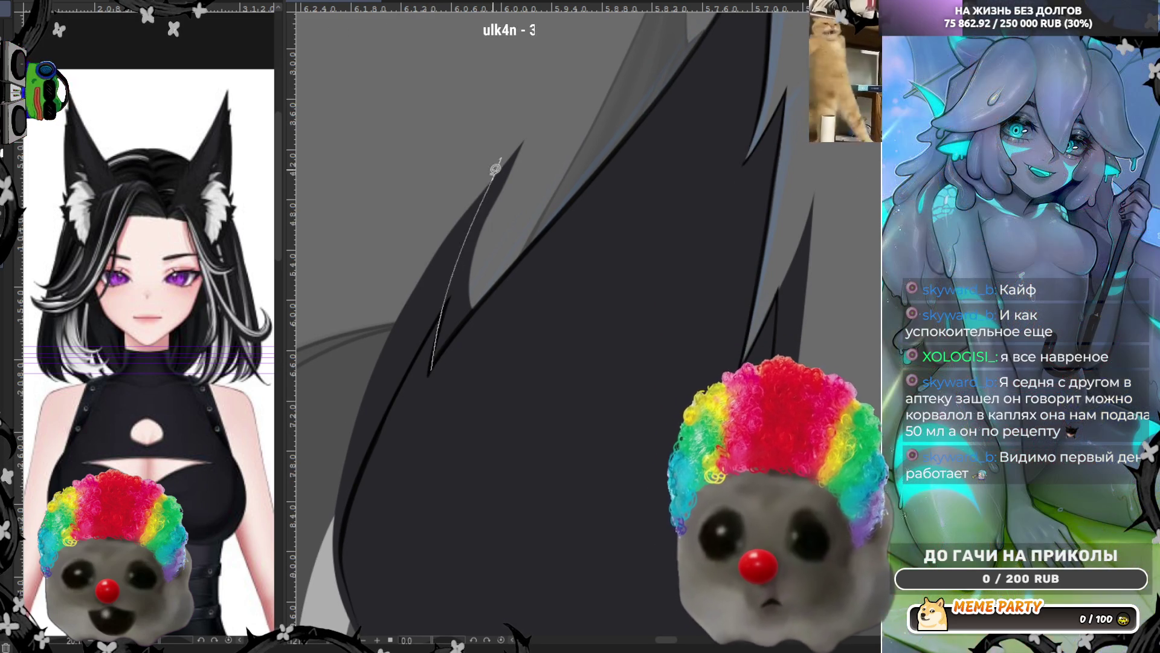
drag(447, 305, 430, 372)
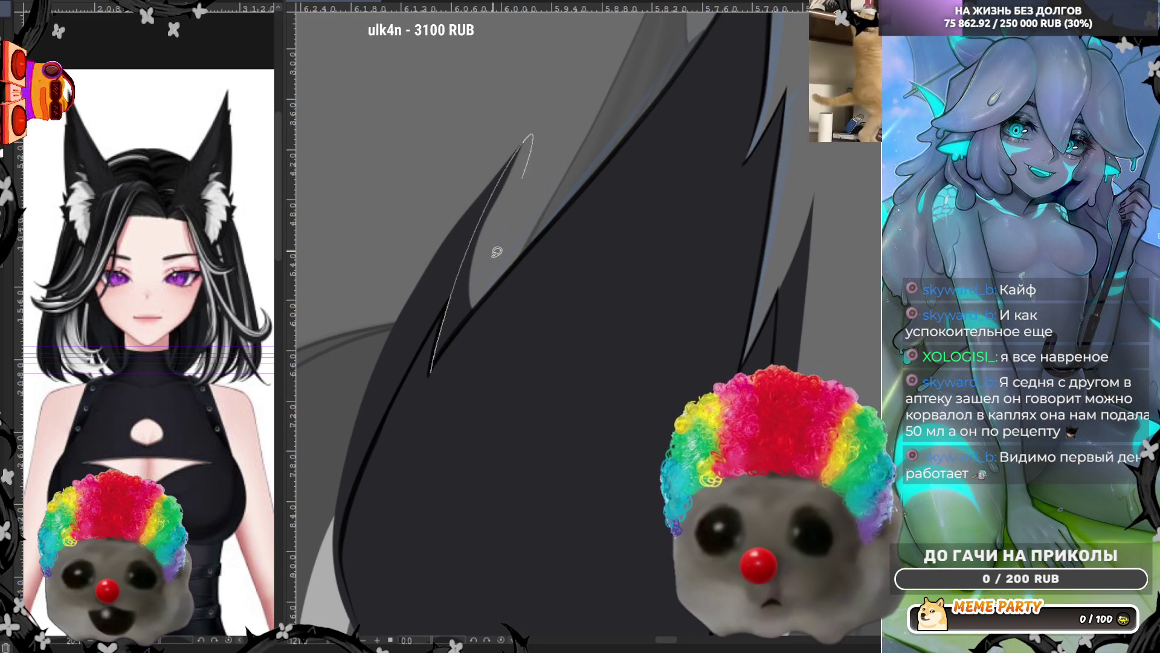
key(ctrl+z)
key(ctrl+z)
drag(468, 309, 431, 366)
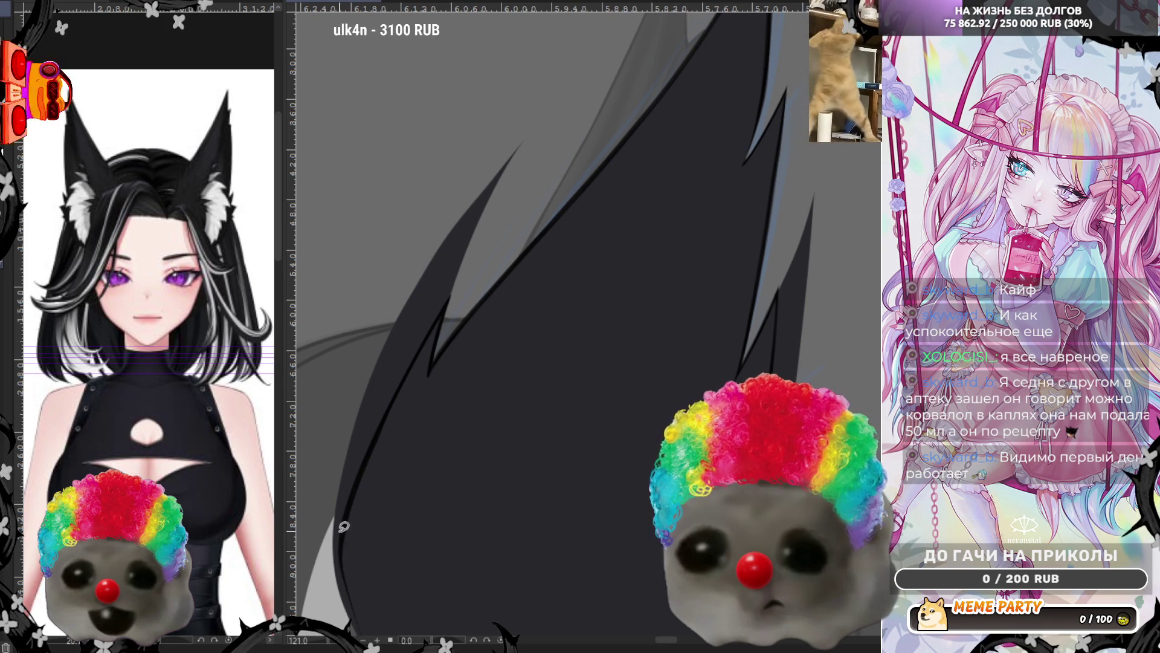
Try hooked strokes along the hair's outer edge, undoing the unsatisfying attempts
drag(339, 576, 379, 421)
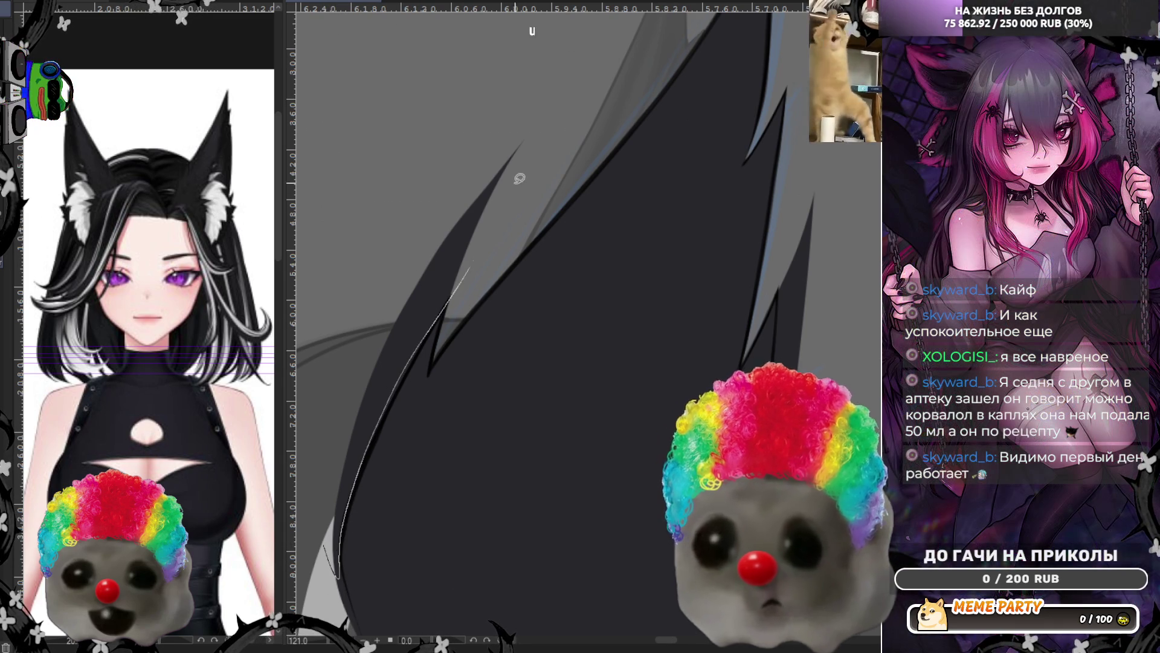
key(ctrl+z)
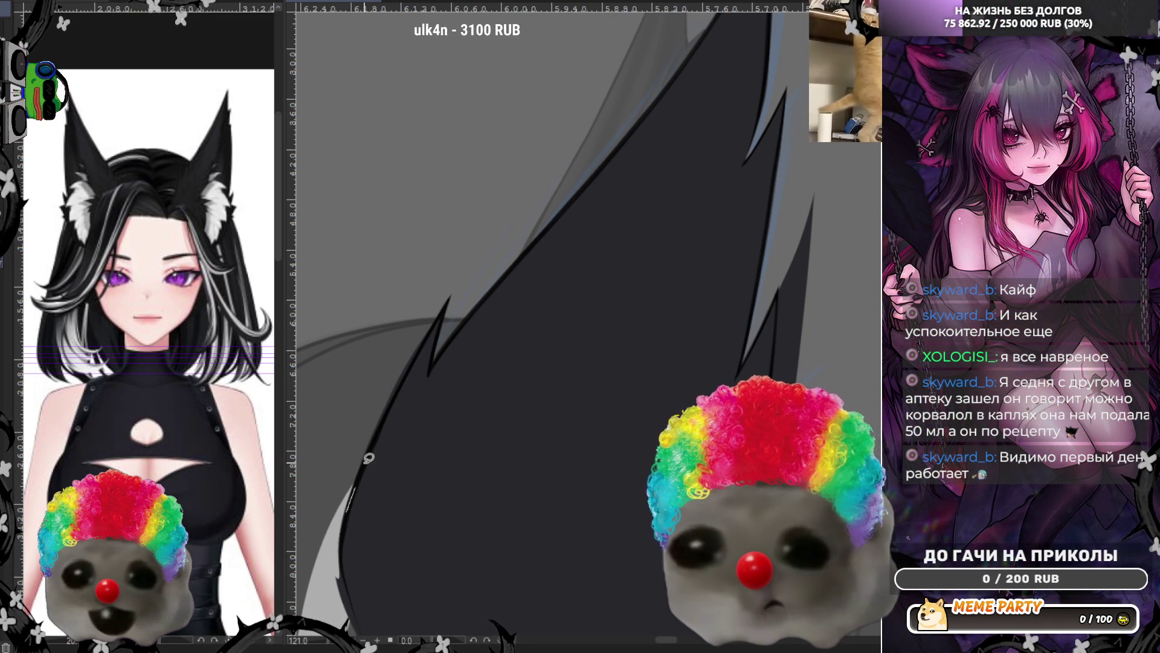
key(ctrl+z)
drag(340, 453, 460, 269)
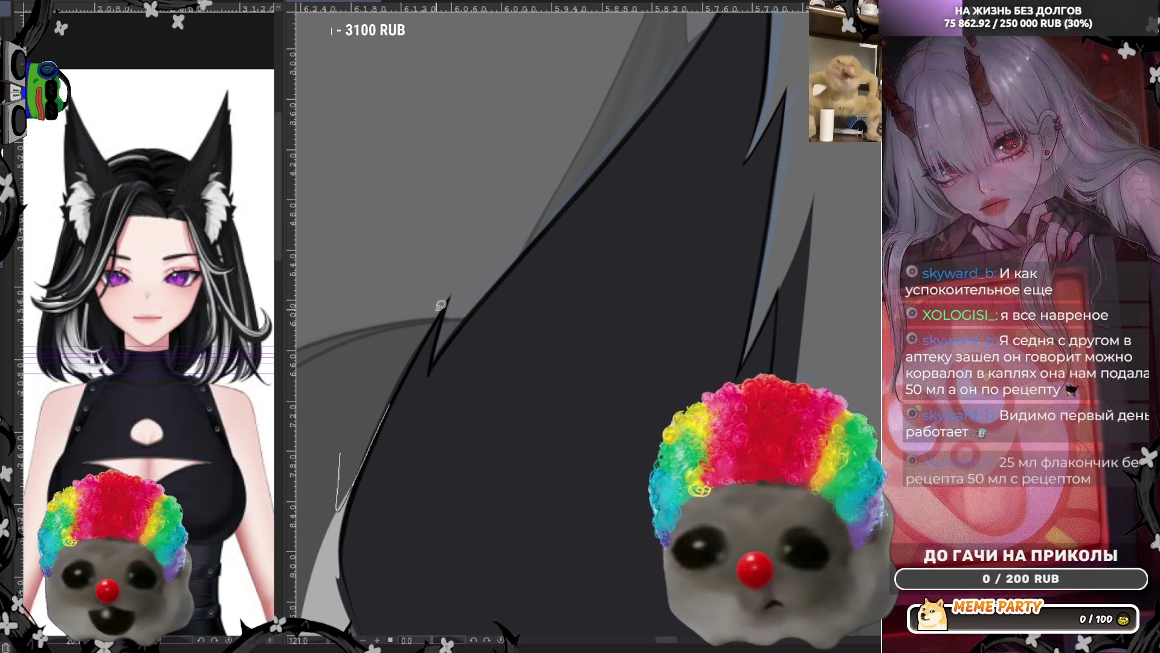
key(ctrl+z)
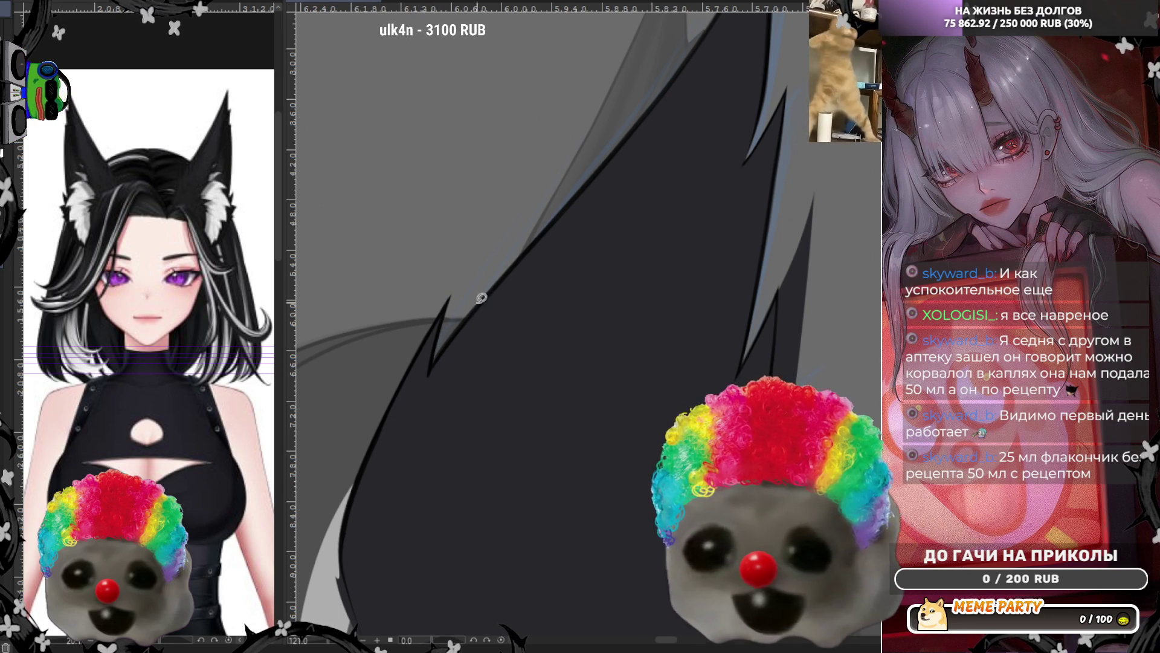
scroll(367, 426, down, 5)
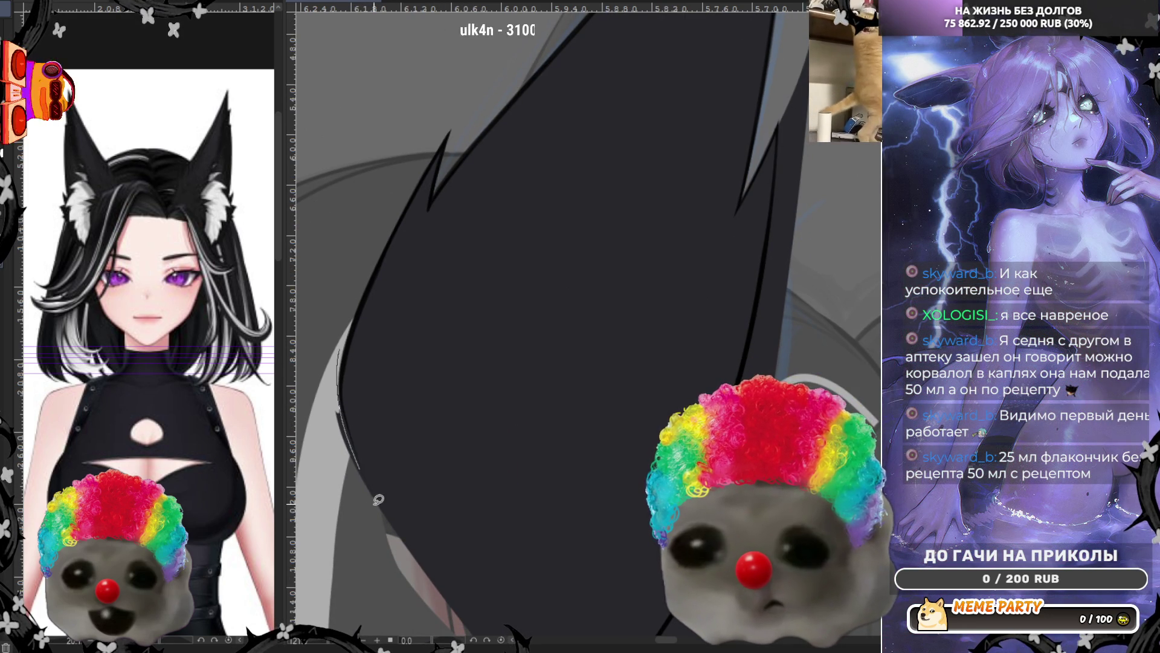
key(ctrl+z)
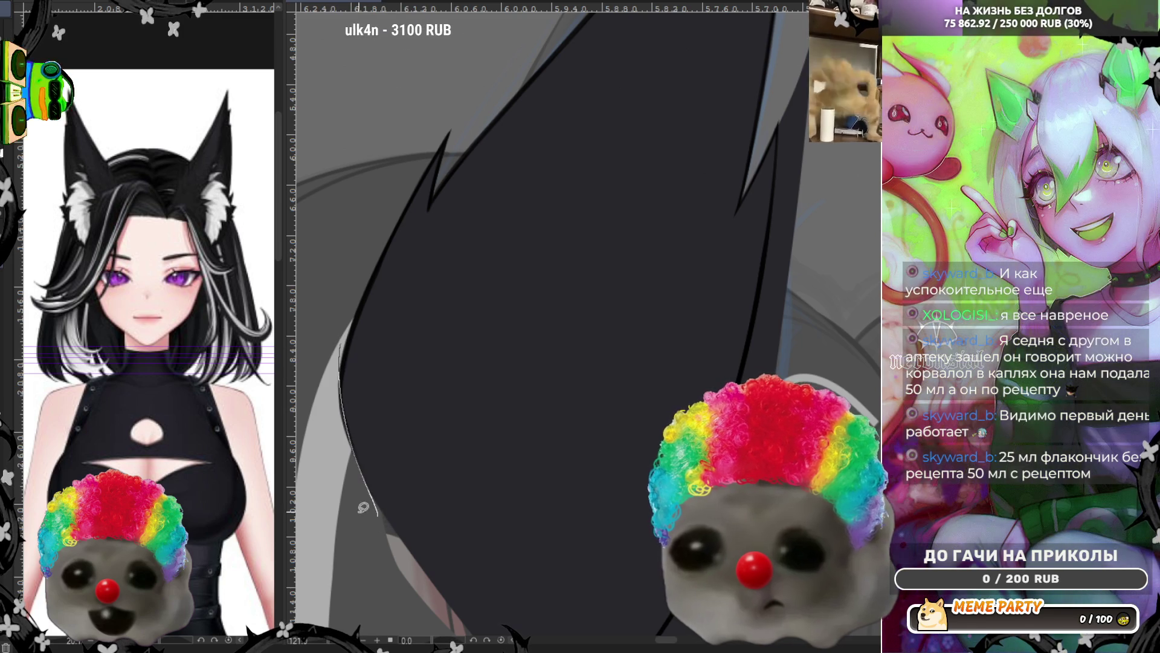
scroll(569, 343, up, 2)
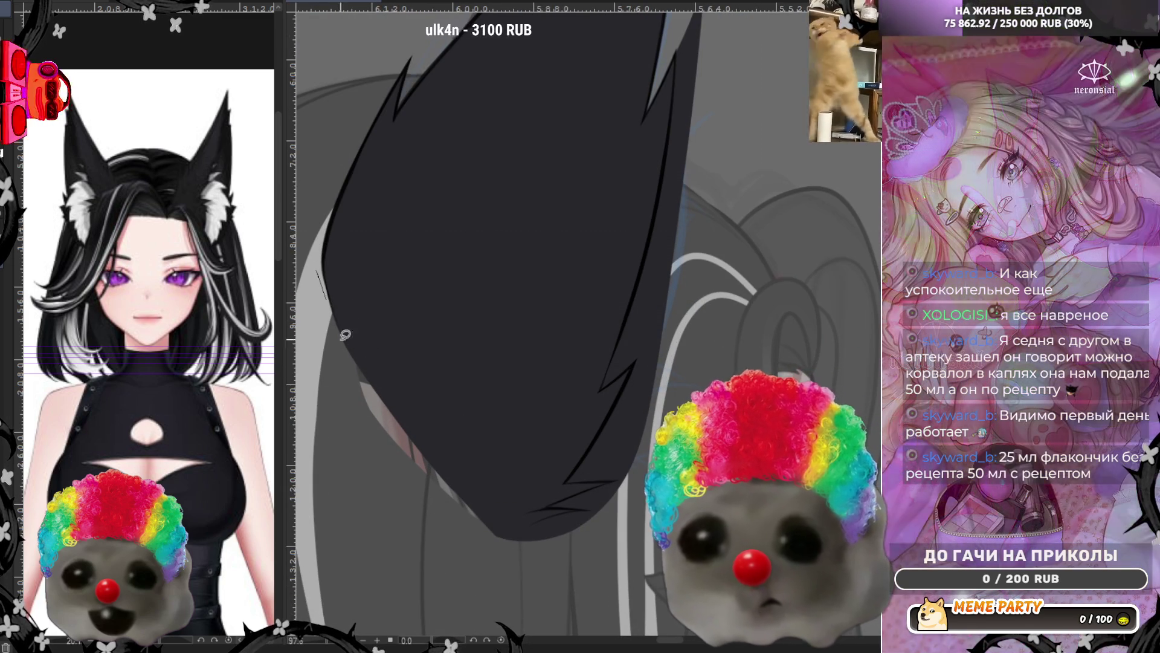
Fill the slivers and gap around the pointed hair tip dark with the lasso fill
drag(316, 272, 492, 527)
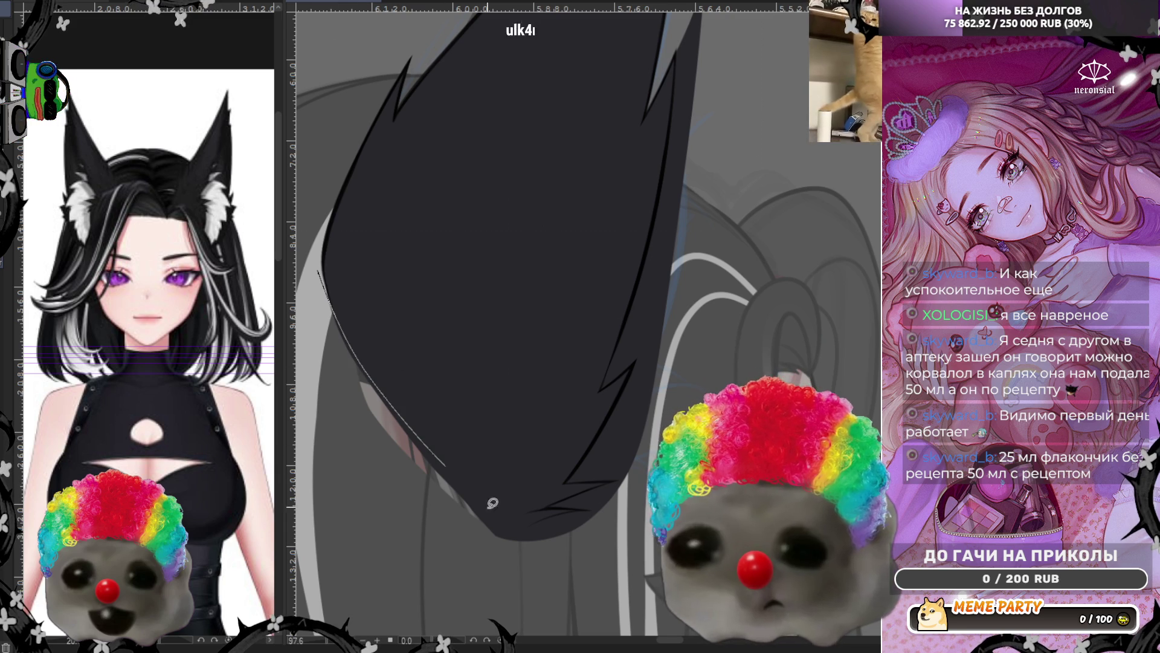
key(ctrl+z)
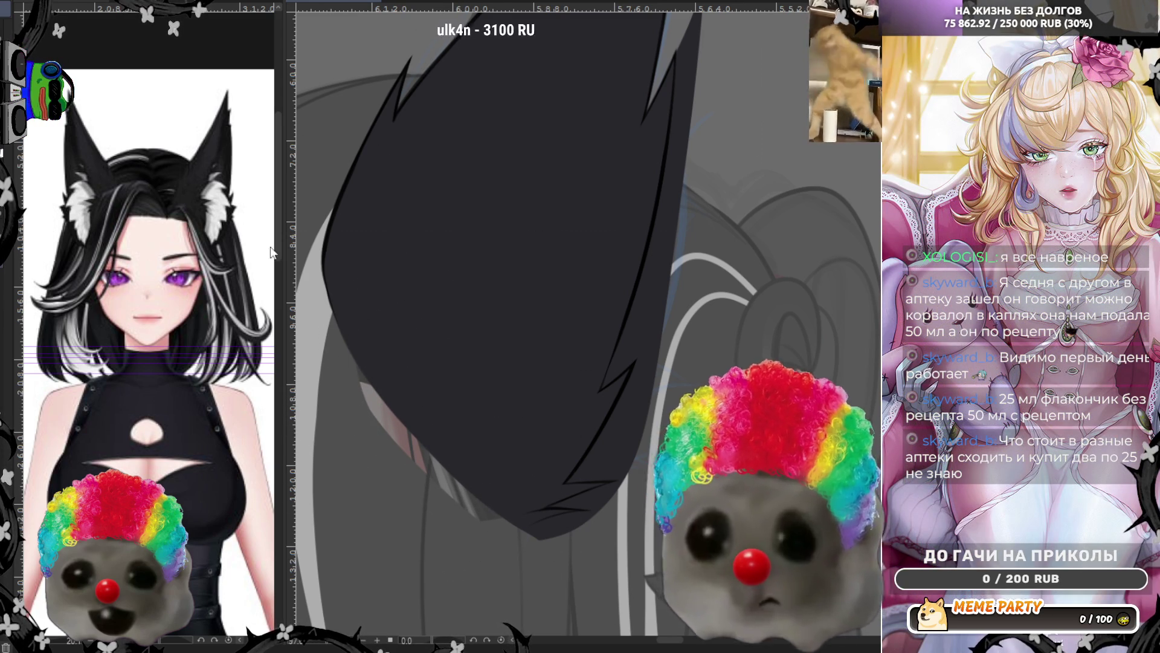
drag(614, 510, 521, 532)
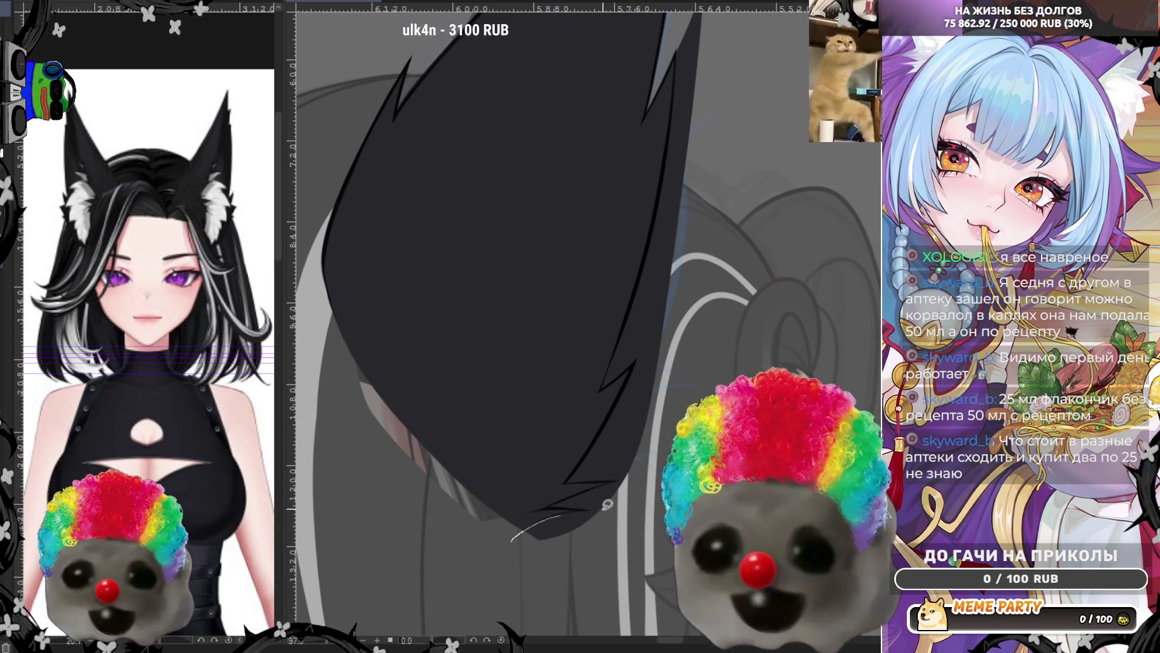
drag(595, 549, 591, 532)
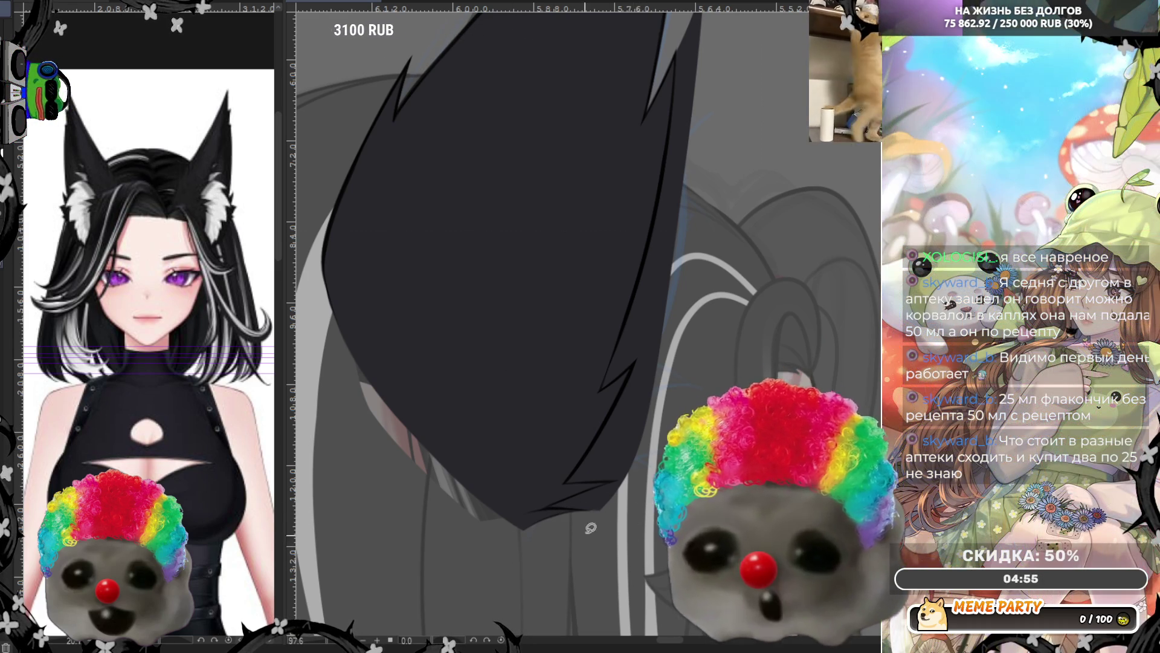
mouse_move(645, 470)
mouse_down()
mouse_move(639, 514)
mouse_move(569, 481)
mouse_up()
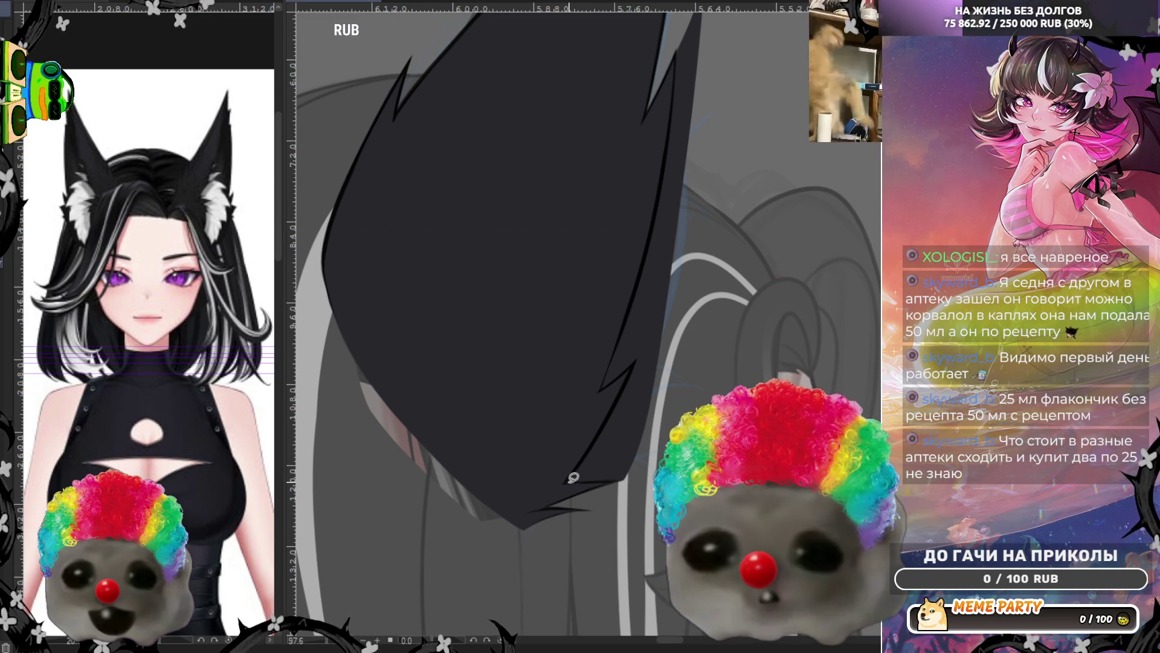
mouse_move(622, 405)
mouse_down()
mouse_move(570, 481)
mouse_move(607, 464)
mouse_up()
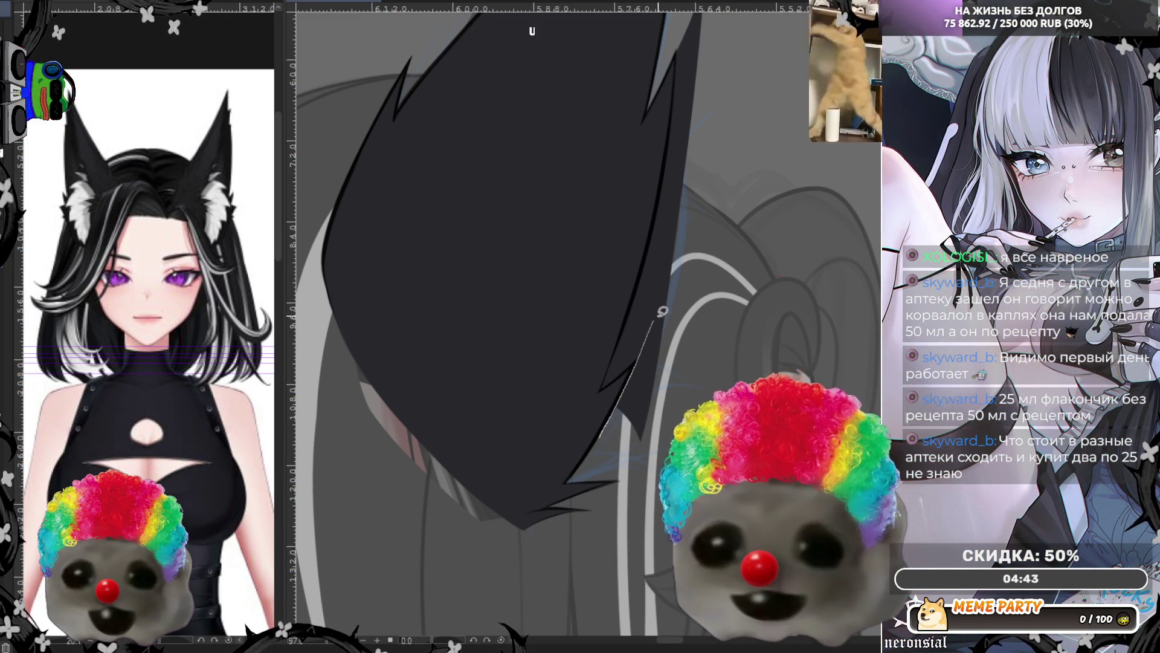
Fill the strip up the hair edge dark, then fit the whole character in the window with Ctrl+0
drag(662, 311, 650, 459)
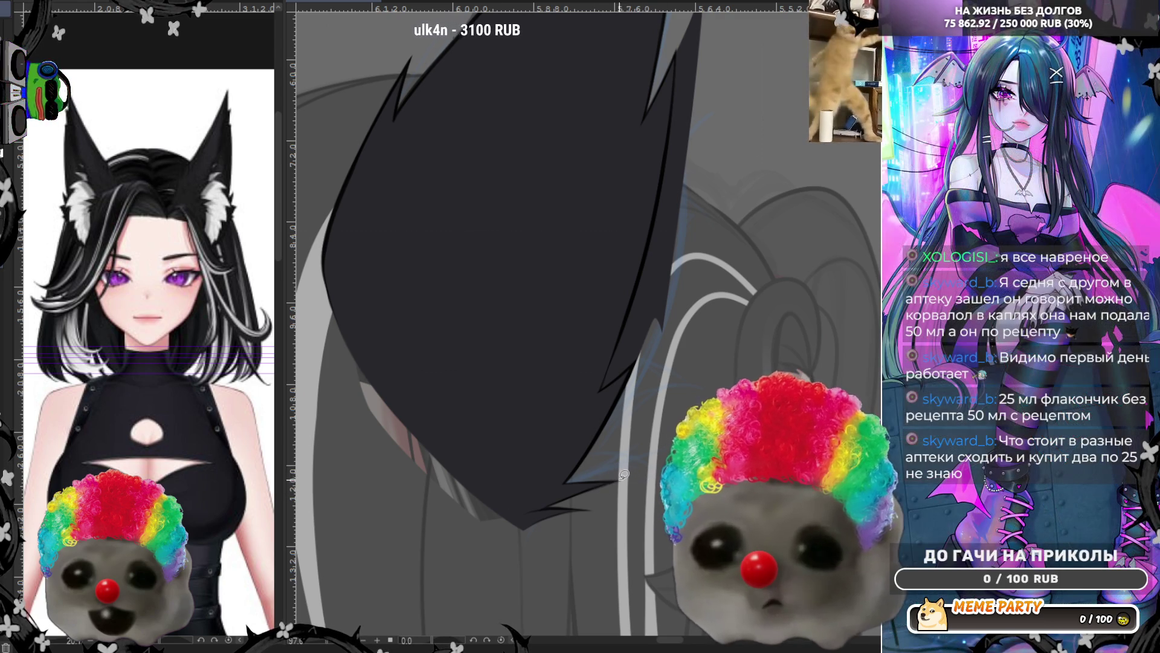
drag(574, 497, 659, 460)
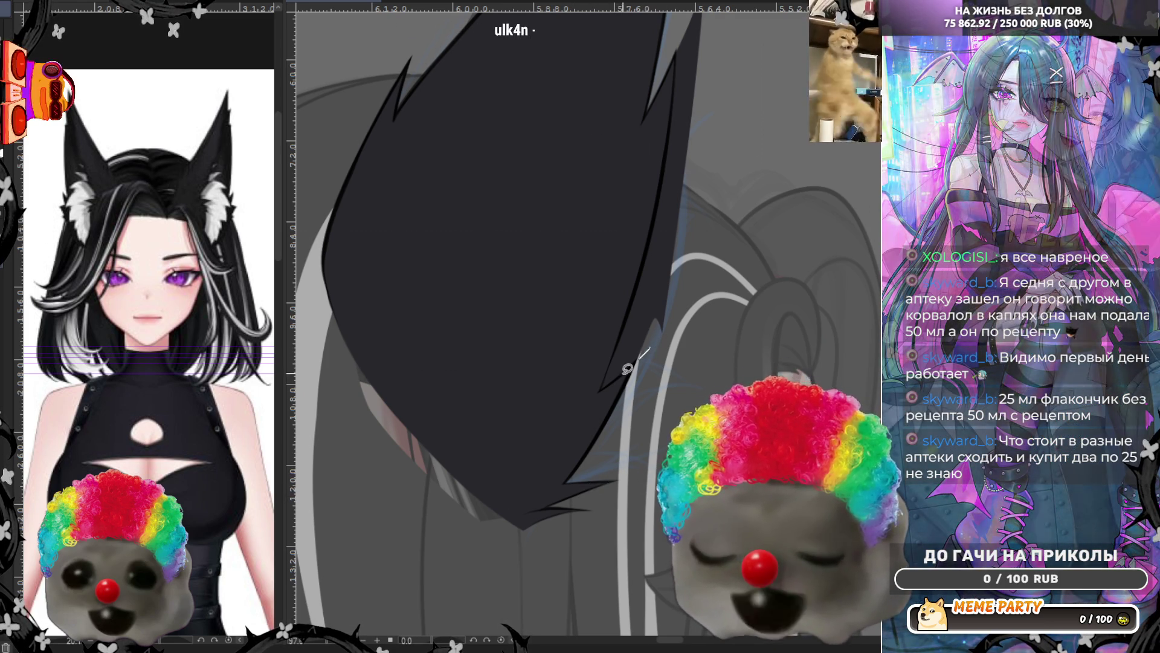
mouse_move(609, 385)
mouse_down()
mouse_move(653, 326)
mouse_move(646, 305)
mouse_up()
mouse_move(610, 379)
mouse_down()
mouse_move(644, 290)
mouse_move(692, 301)
mouse_up()
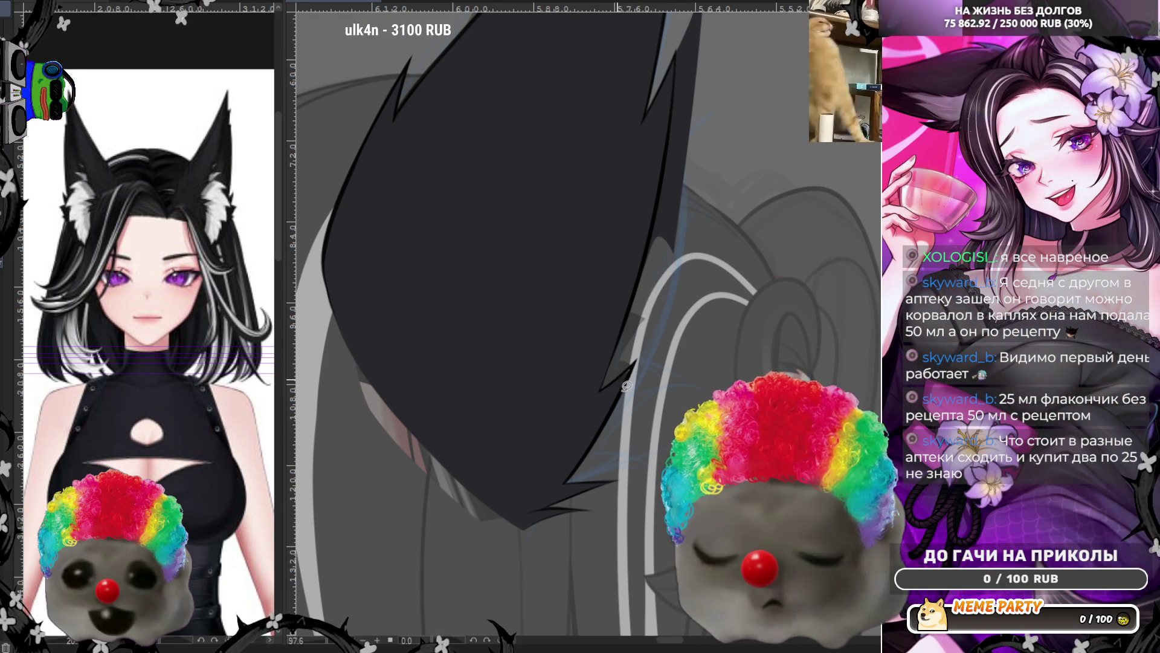
mouse_move(602, 387)
mouse_down()
mouse_move(629, 367)
mouse_move(649, 296)
mouse_move(640, 288)
mouse_up()
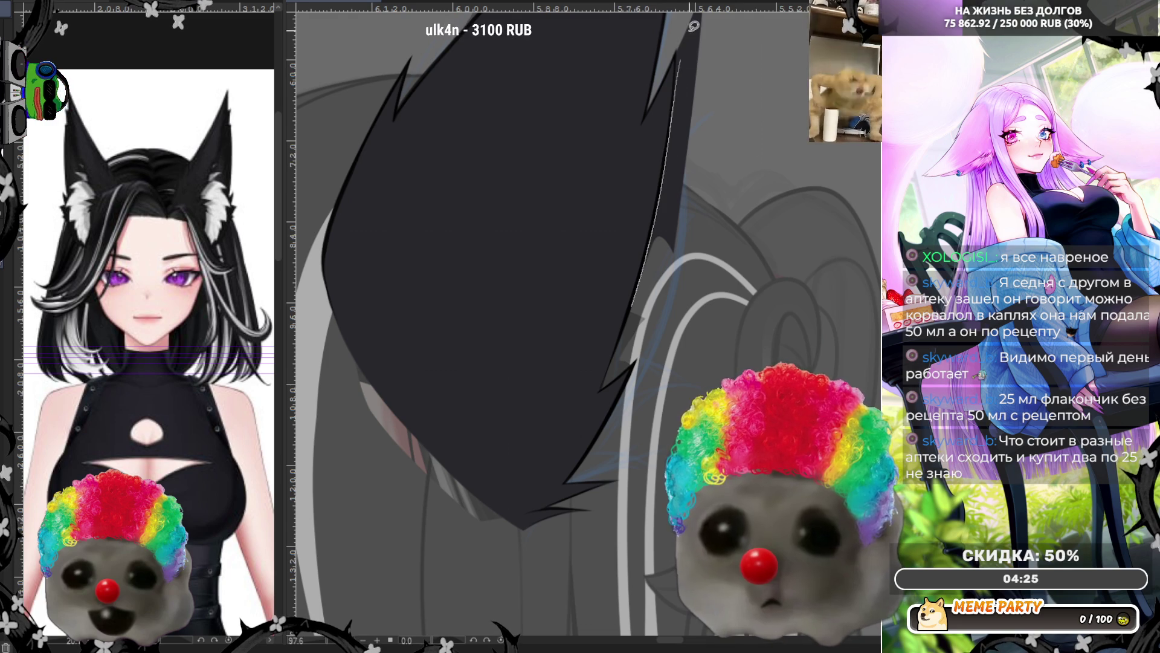
key(ctrl+0)
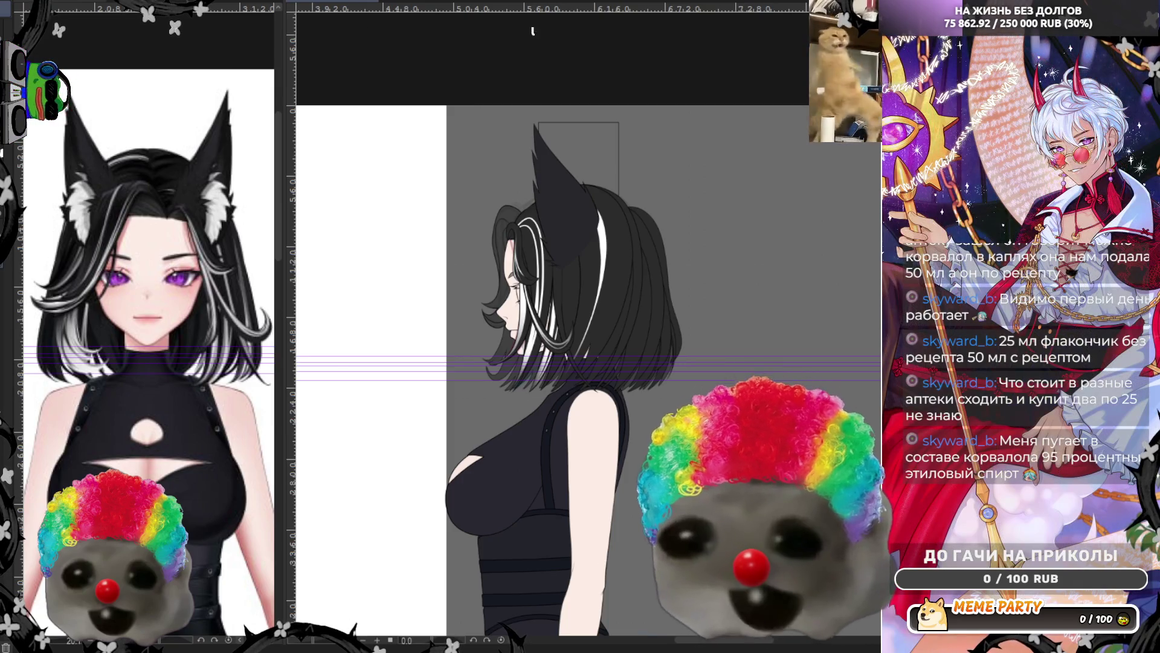